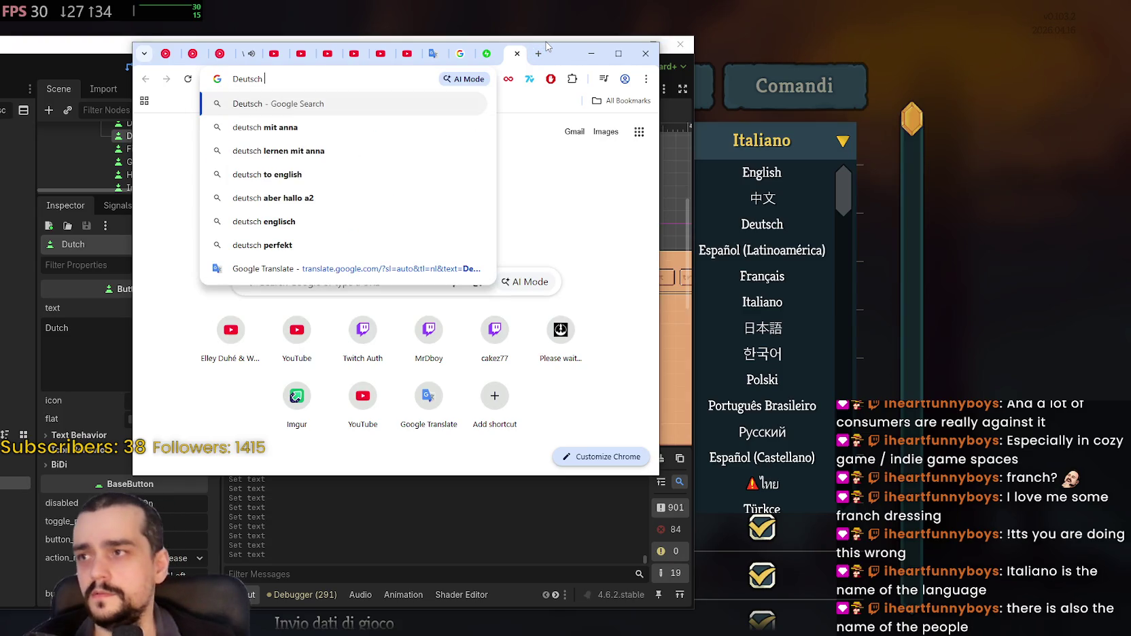
Step: Search Google for 'Deutsch language' and confirm the AI Overview says it means German
{"action": "key", "text": "Return"}
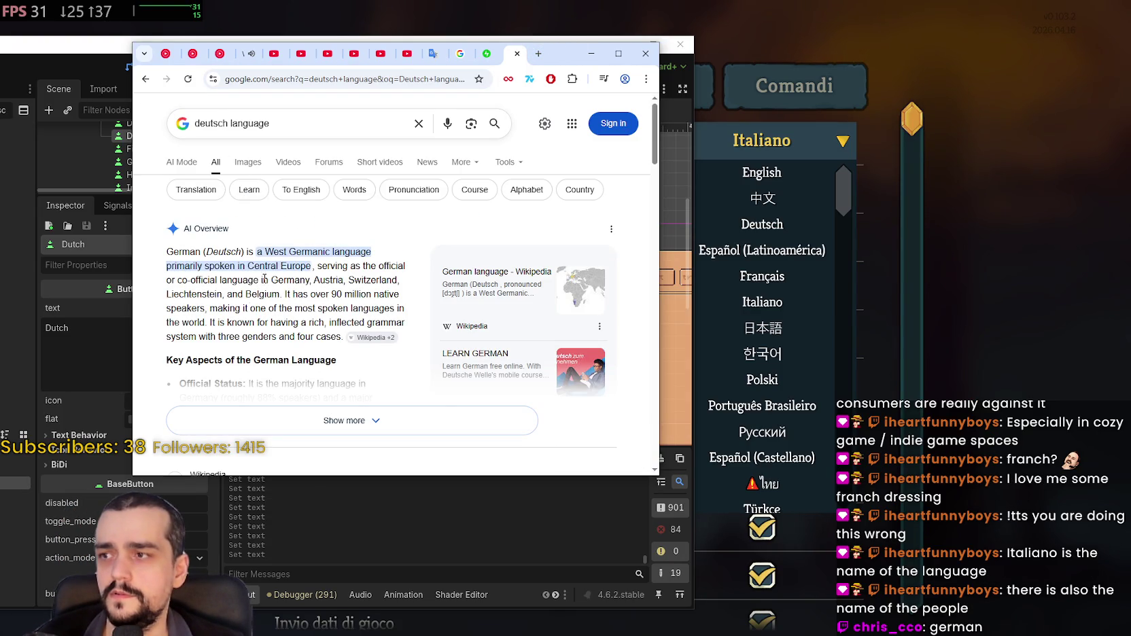
{"action": "double_click", "coordinate": [225, 252]}
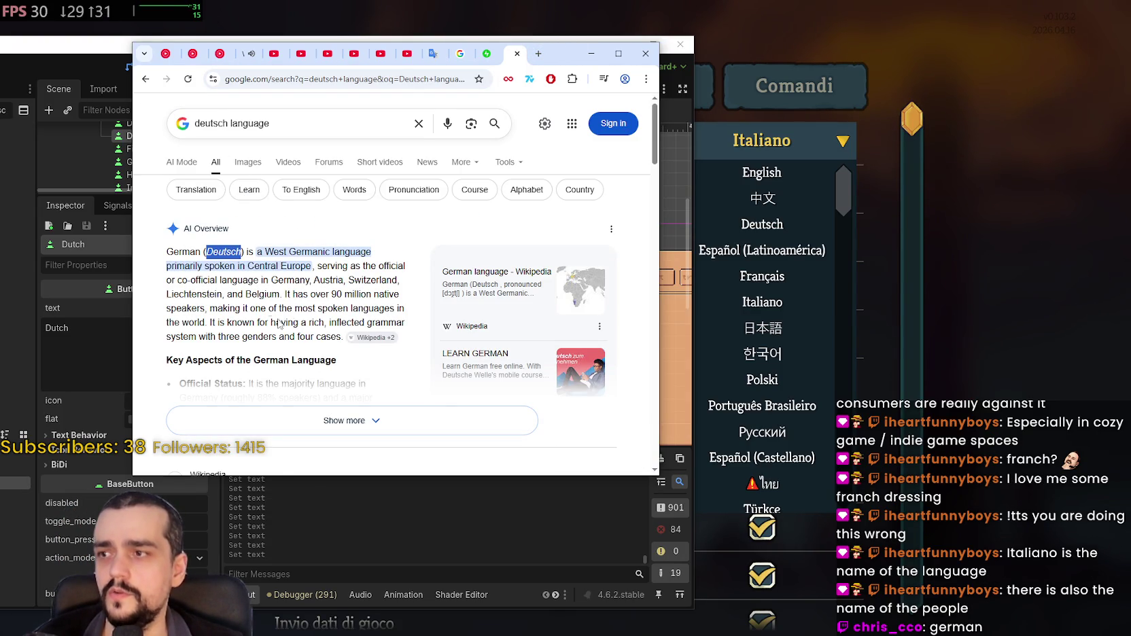
{"action": "left_click", "coordinate": [385, 337]}
{"action": "double_click", "coordinate": [214, 252]}
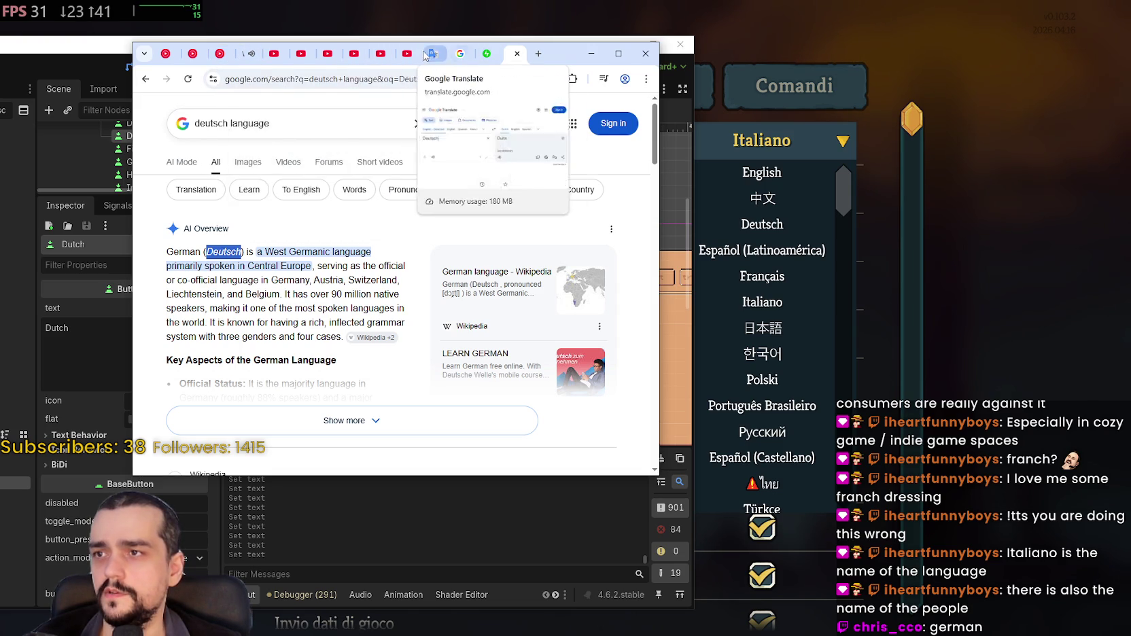
{"action": "left_click", "coordinate": [433, 54]}
Step: Make German the target language in Google Translate
{"action": "left_click", "coordinate": [180, 189]}
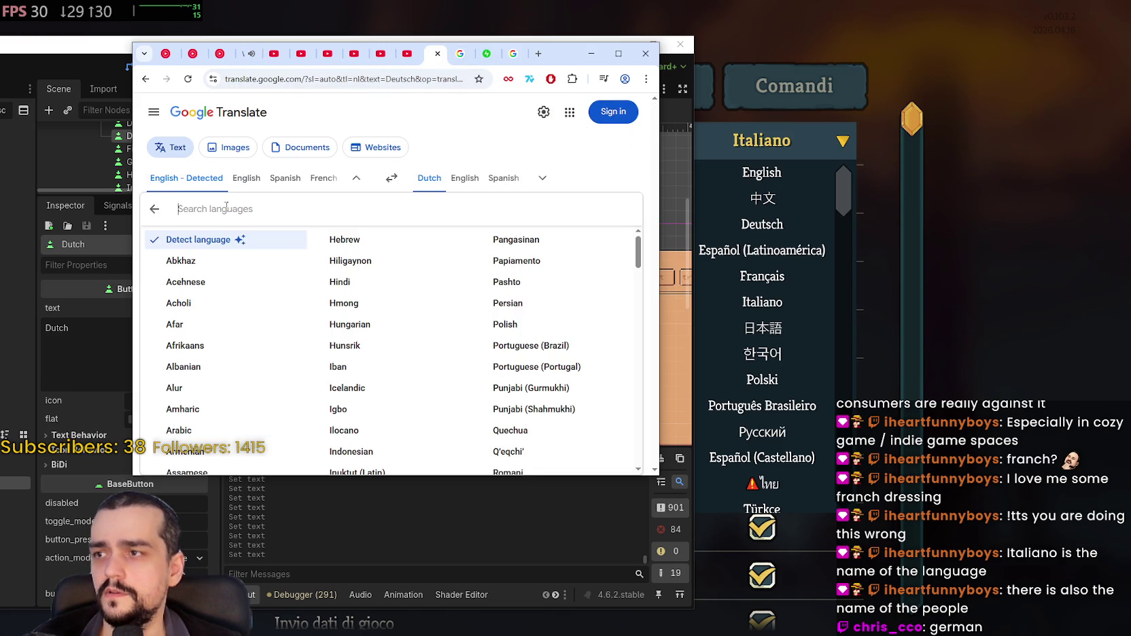
{"action": "left_click", "coordinate": [191, 183]}
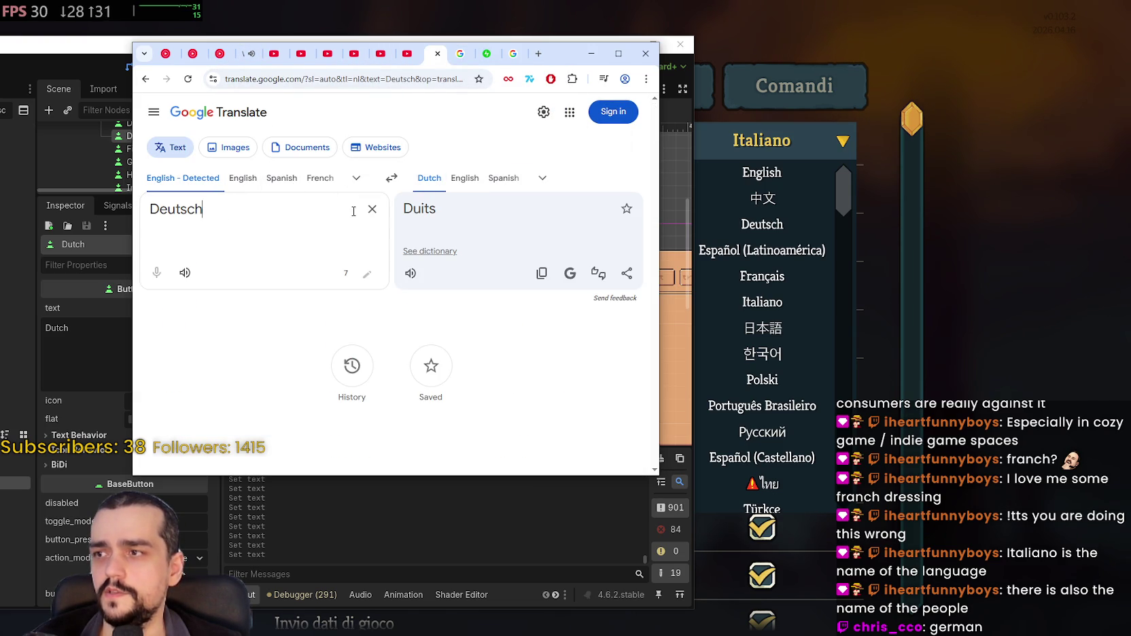
{"action": "left_click", "coordinate": [540, 180]}
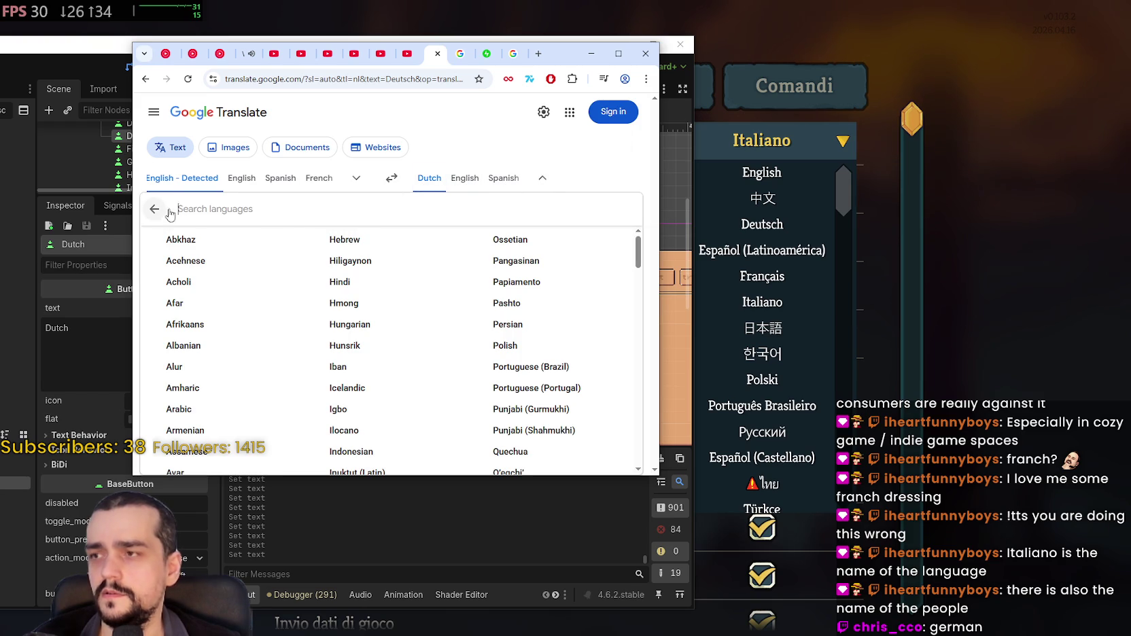
{"action": "type", "text": "ger"}
{"action": "left_click", "coordinate": [221, 239]}
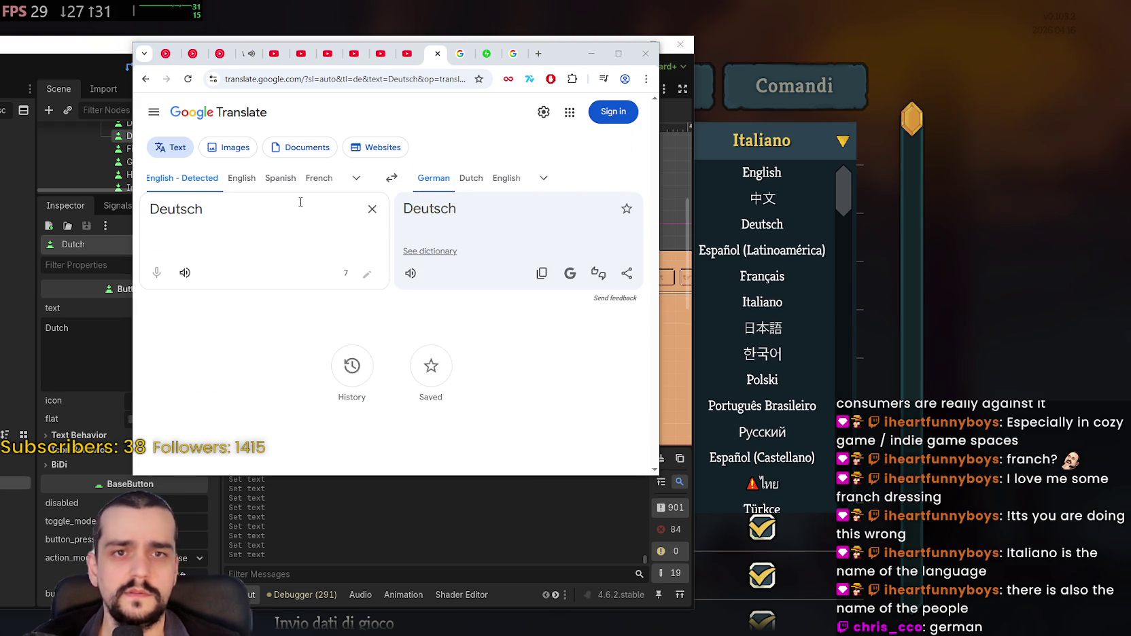
{"action": "left_click_drag", "start_coordinate": [260, 209], "coordinate": [125, 203]}
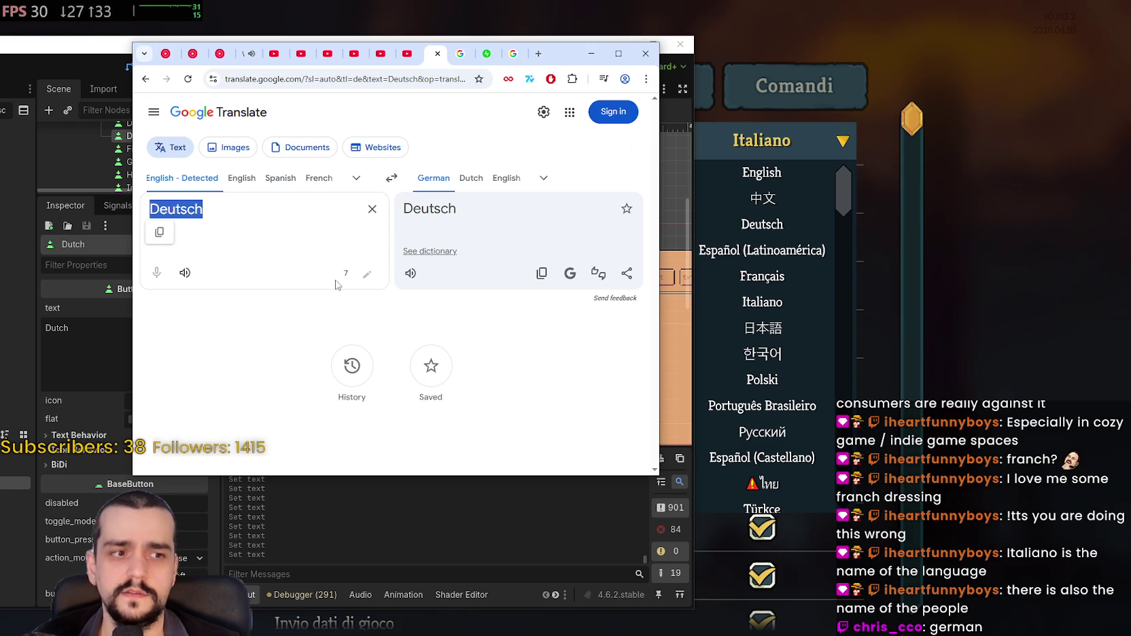
Step: Set German as the source language and confirm Deutsch translates to 'German'
{"action": "left_click", "coordinate": [358, 178]}
{"action": "type", "text": "Ge"}
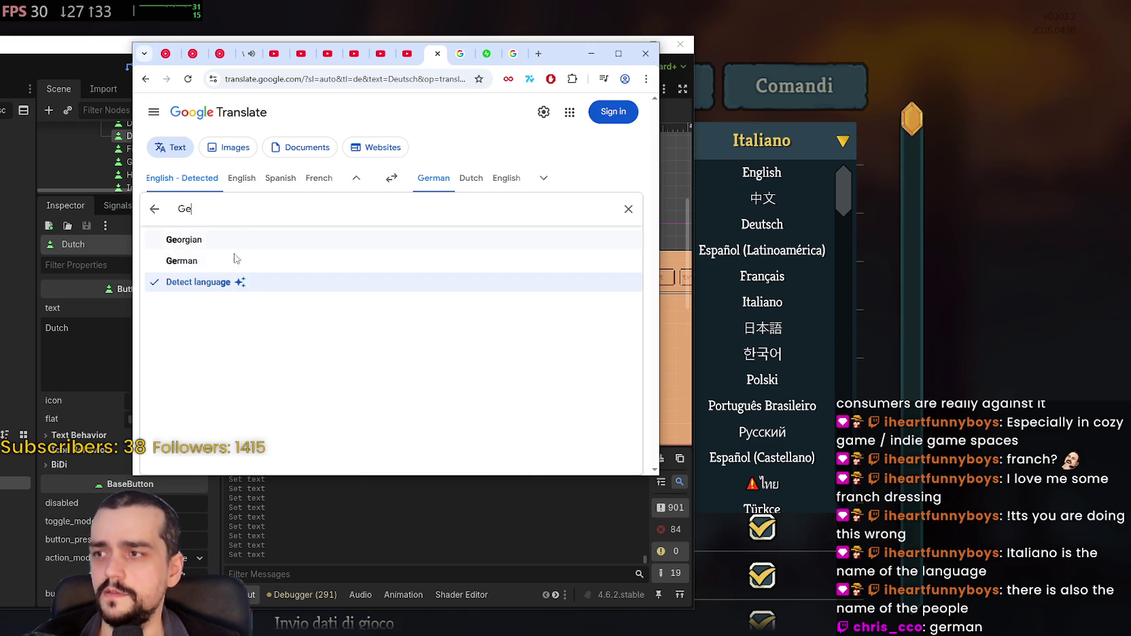
{"action": "left_click", "coordinate": [189, 261]}
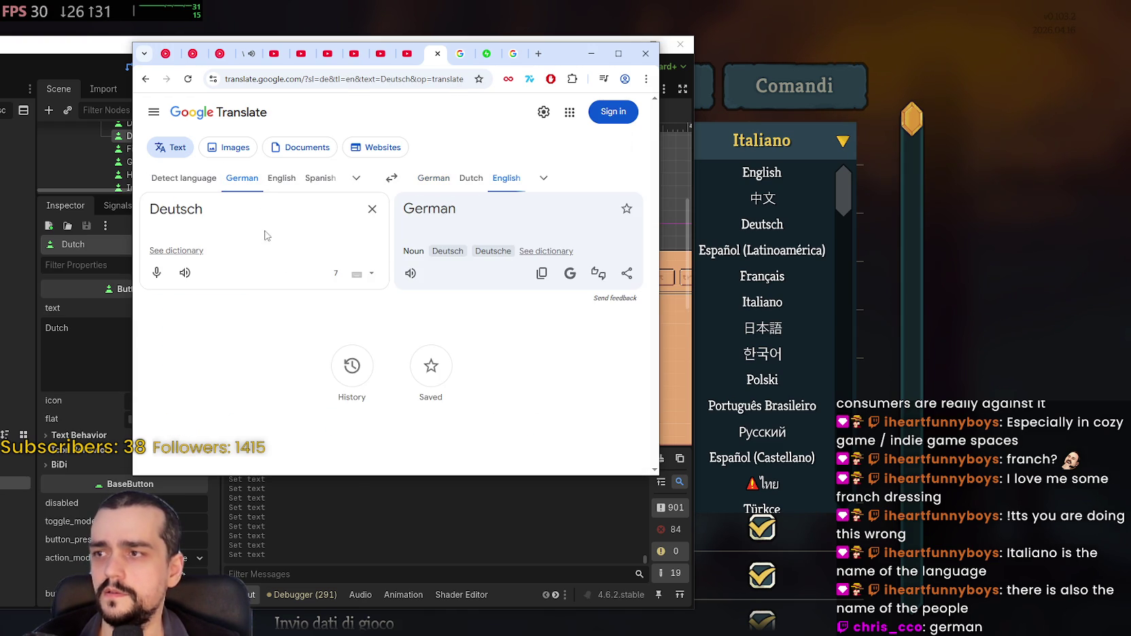
{"action": "double_click", "coordinate": [189, 209]}
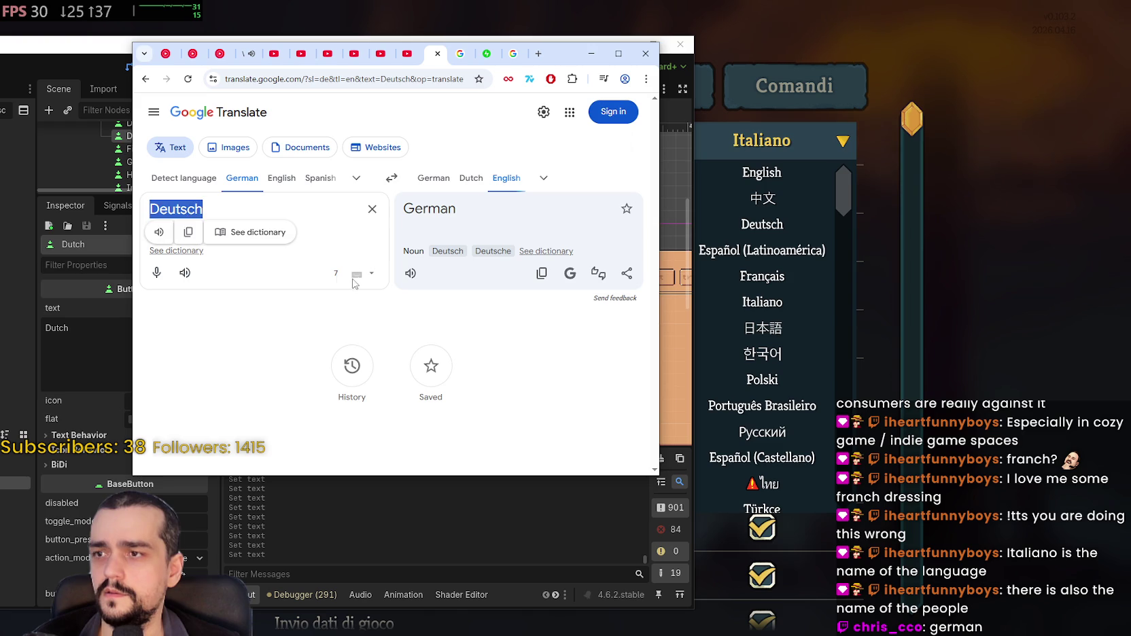
{"action": "double_click", "coordinate": [435, 215]}
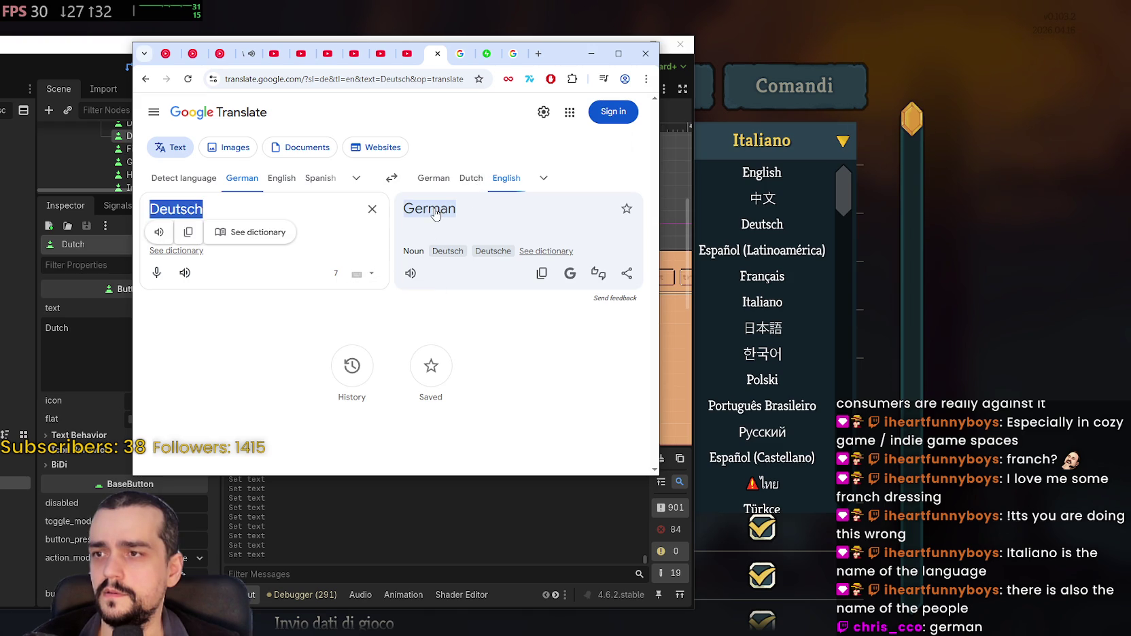
Step: Swap the languages so English is the target, then return to Godot
{"action": "left_click", "coordinate": [433, 178]}
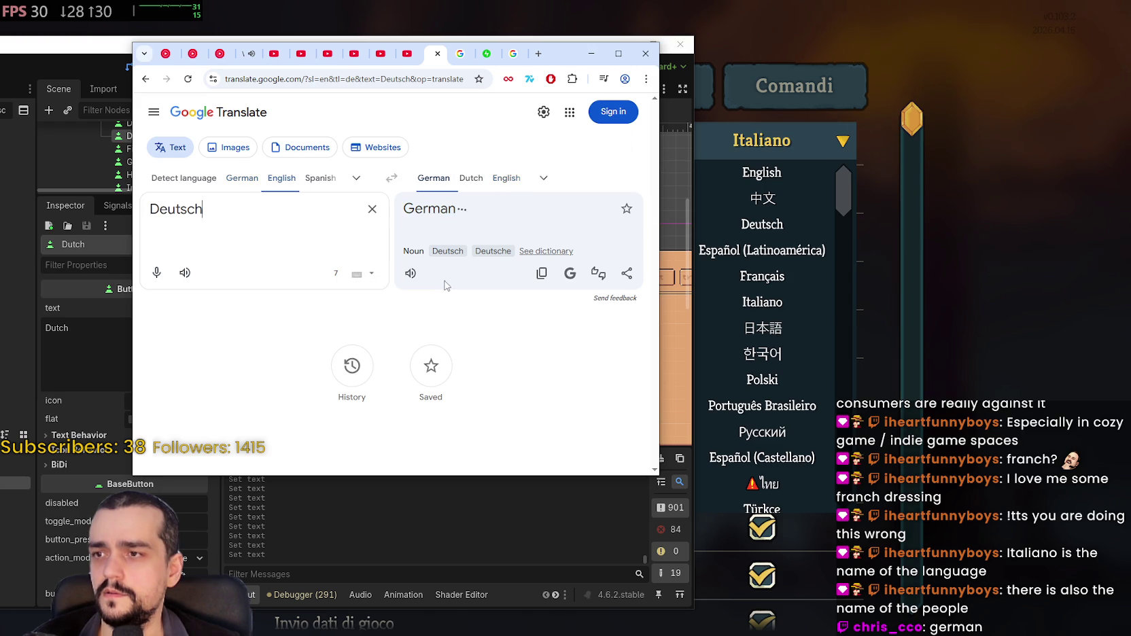
{"action": "left_click", "coordinate": [499, 180]}
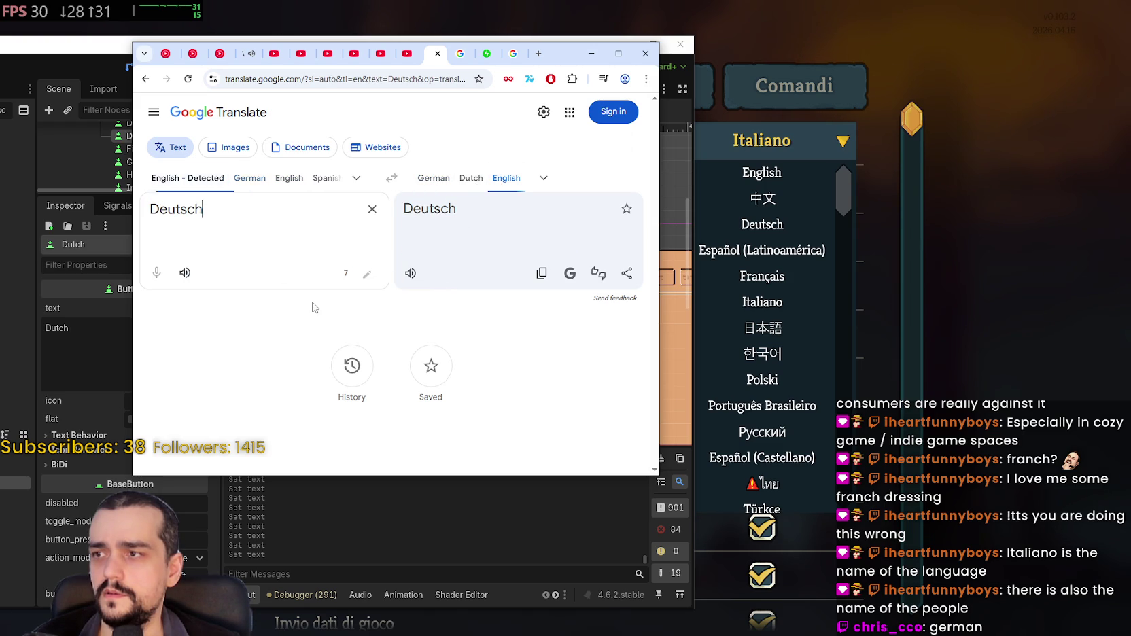
{"action": "key", "text": "ctrl+a"}
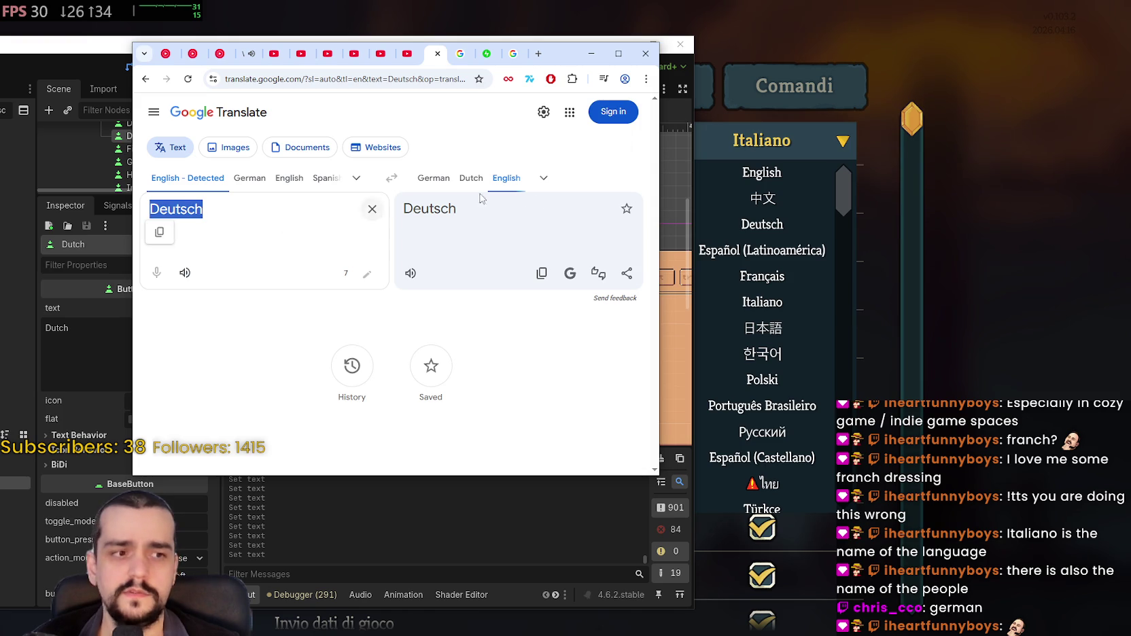
{"action": "left_click_drag", "start_coordinate": [457, 211], "coordinate": [392, 212]}
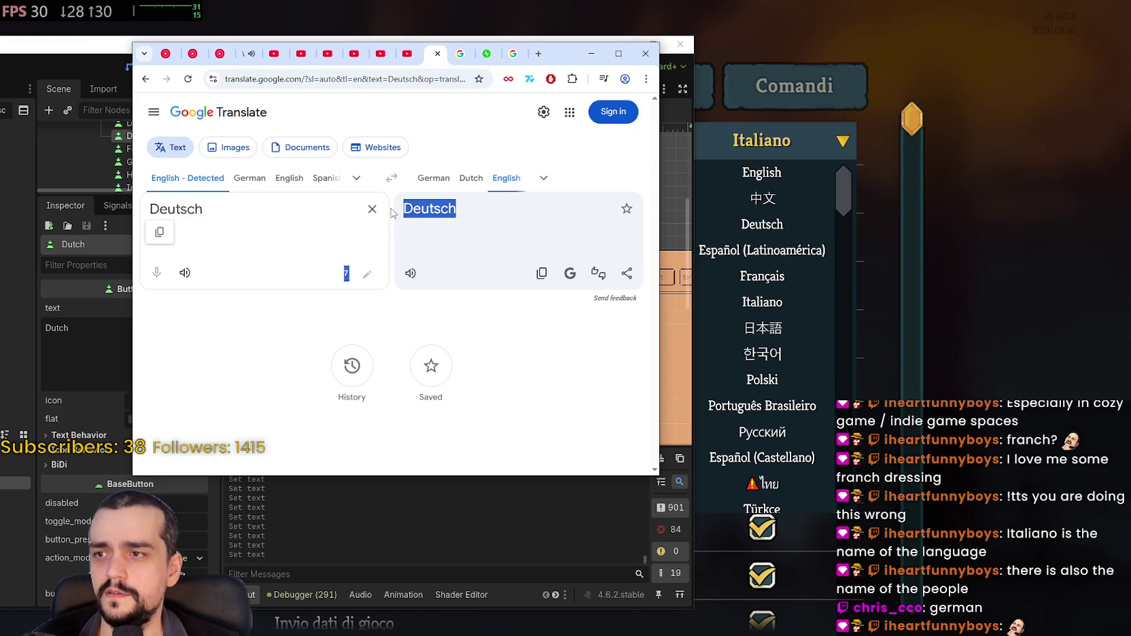
{"action": "left_click", "coordinate": [251, 229]}
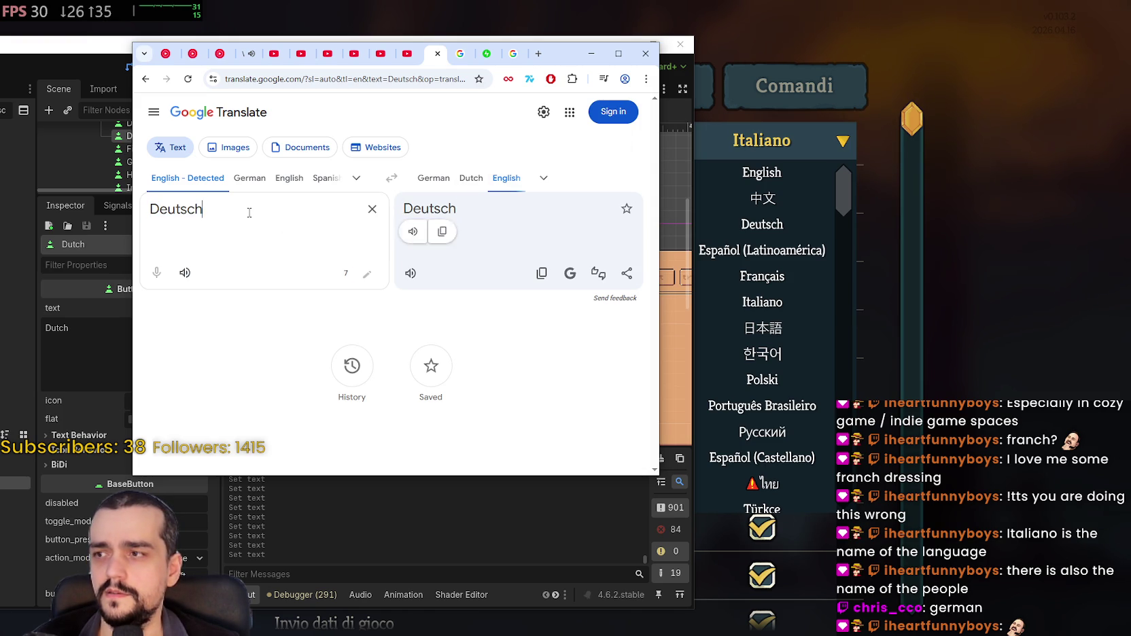
{"action": "left_click", "coordinate": [558, 483]}
Step: Replace the German button's text with 'Deutsch', save the scene, and enlarge the scene tree
{"action": "double_click", "coordinate": [56, 327]}
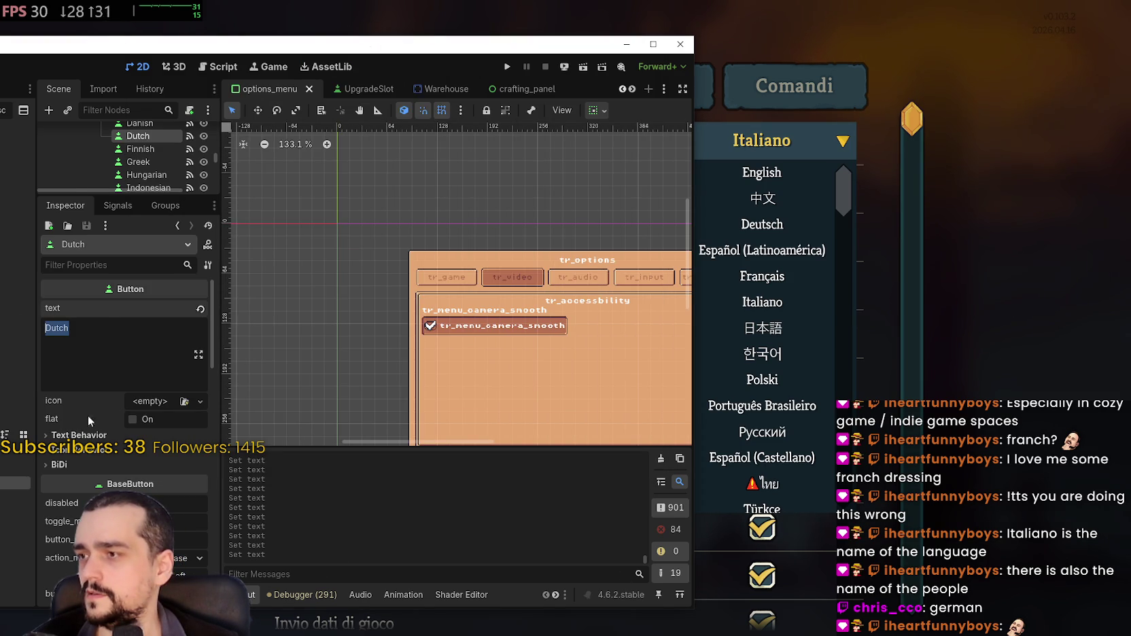
{"action": "scroll", "coordinate": [172, 174], "scroll_direction": "down", "scroll_amount": 1}
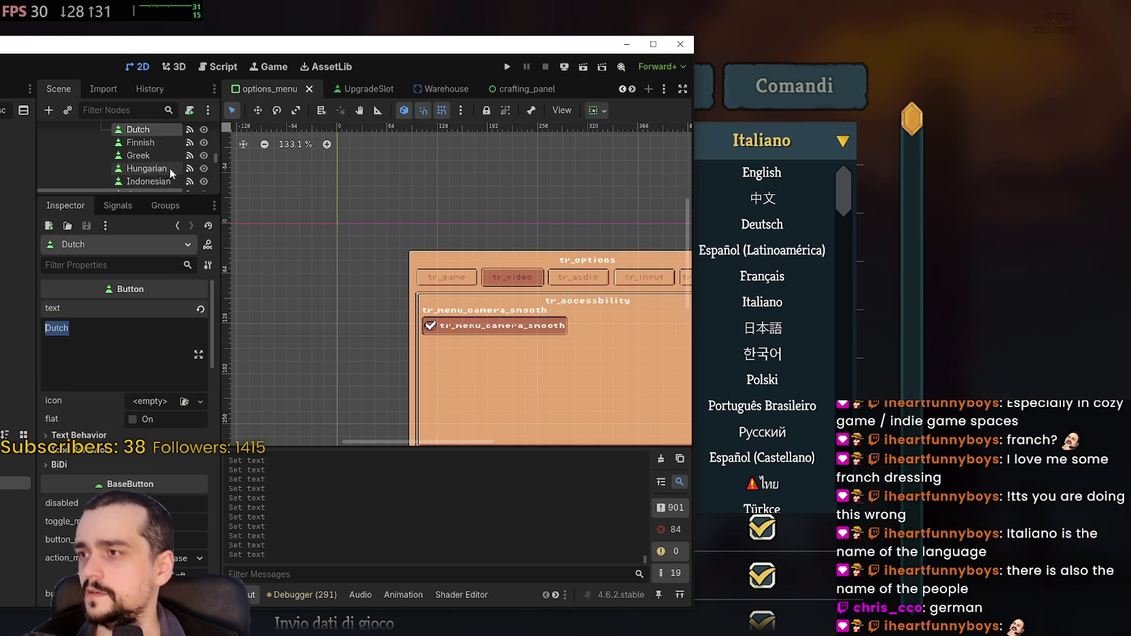
{"action": "scroll", "coordinate": [166, 171], "scroll_direction": "up", "scroll_amount": 5}
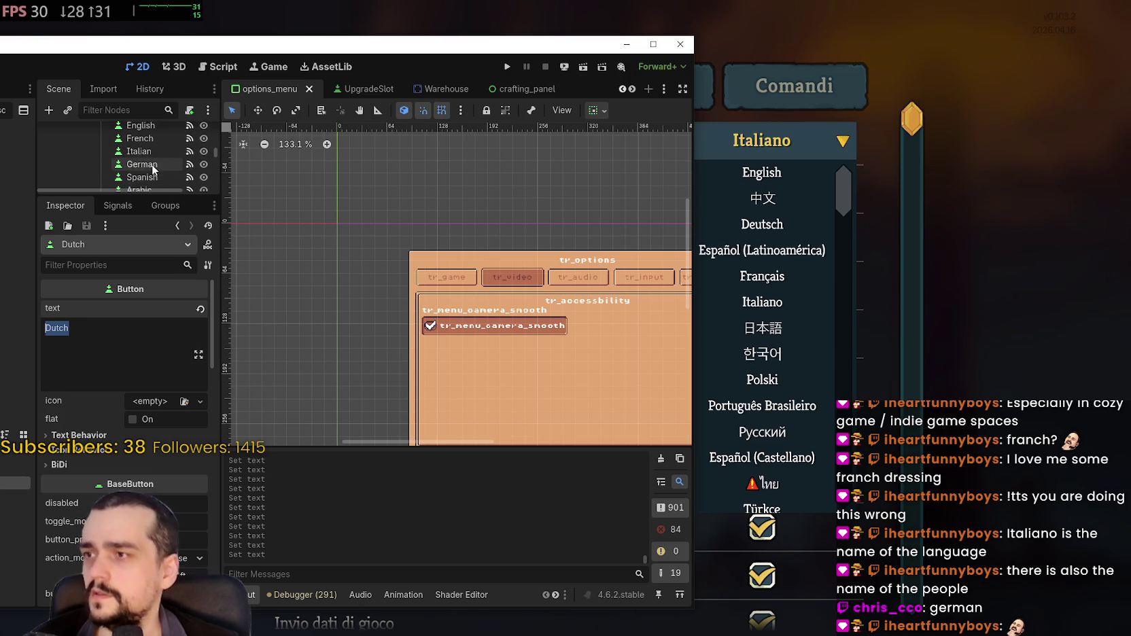
{"action": "left_click", "coordinate": [153, 169]}
{"action": "key", "text": "ctrl+a"}
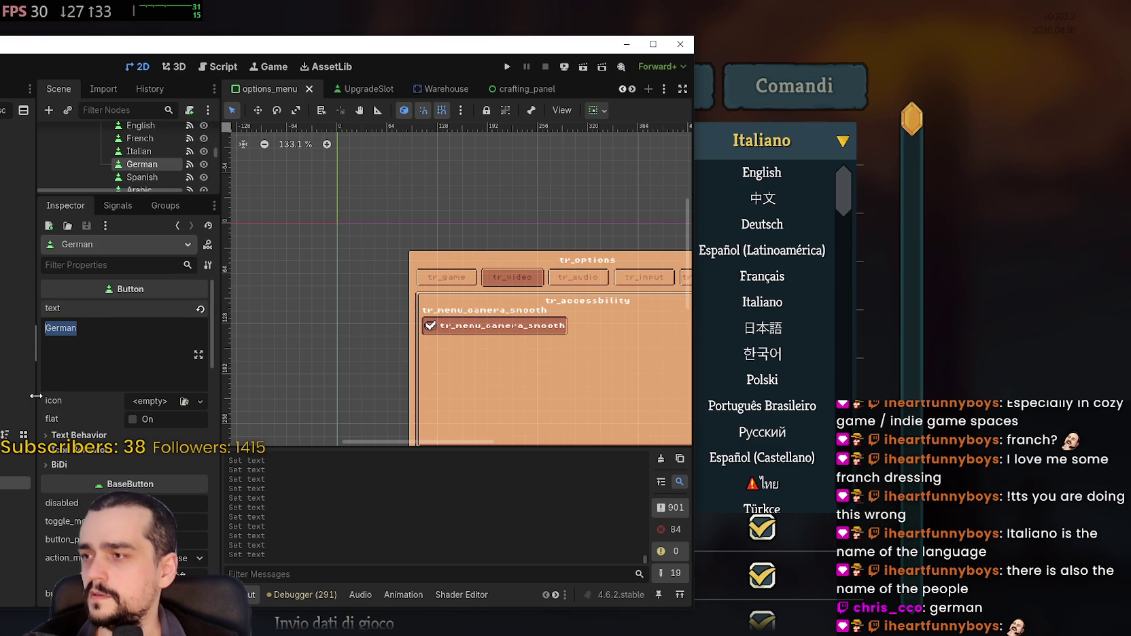
{"action": "type", "text": "Deutsch"}
{"action": "key", "text": "ctrl+s"}
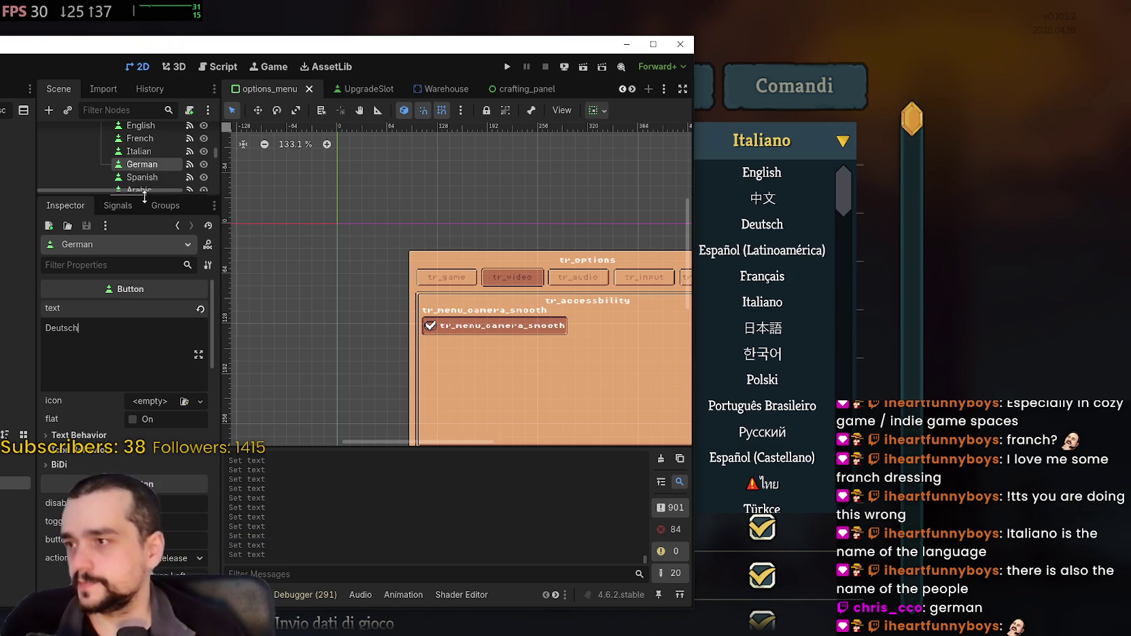
{"action": "left_click_drag", "start_coordinate": [157, 198], "coordinate": [156, 272]}
{"action": "scroll", "coordinate": [157, 216], "scroll_direction": "up", "scroll_amount": 2}
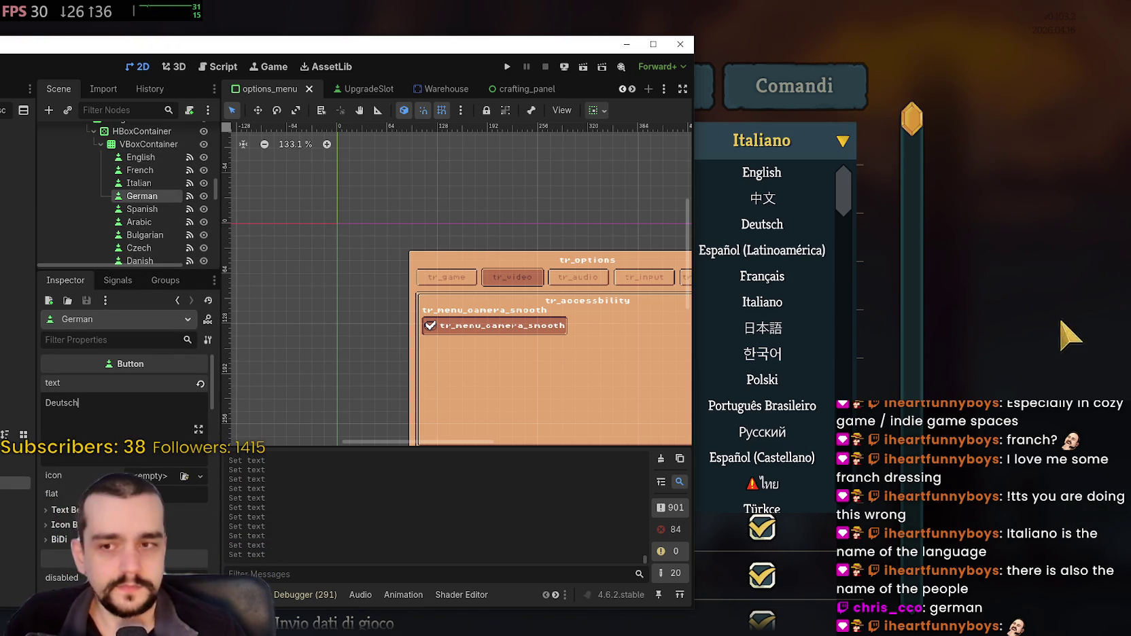
{"action": "scroll", "coordinate": [829, 289], "scroll_direction": "down", "scroll_amount": 3}
{"action": "scroll", "coordinate": [829, 289], "scroll_direction": "up", "scroll_amount": 3}
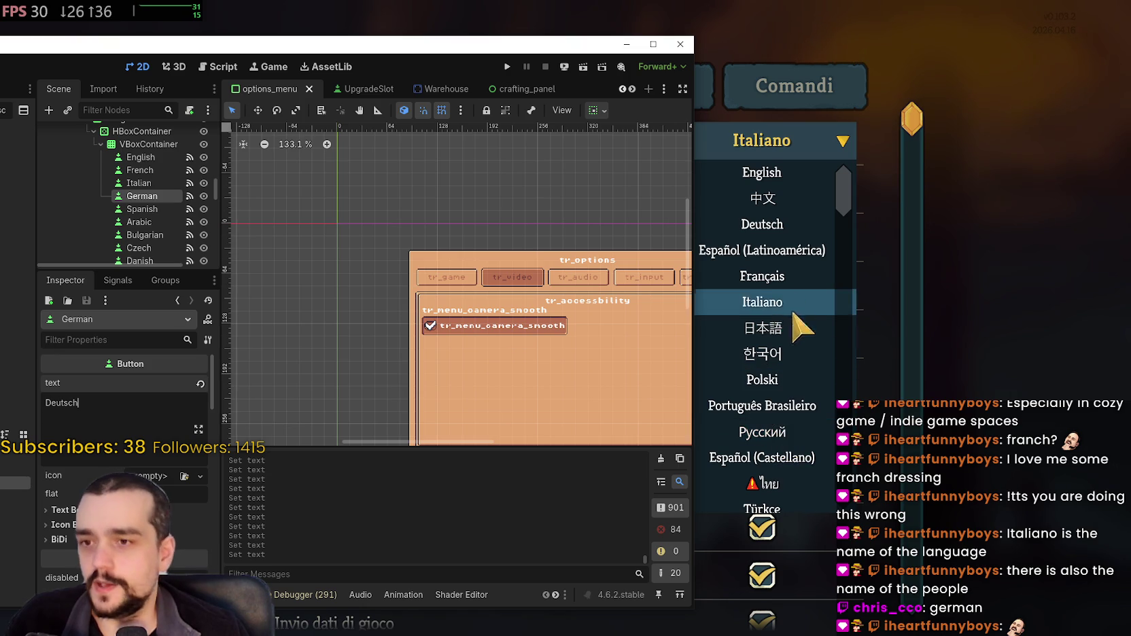
{"action": "scroll", "coordinate": [775, 434], "scroll_direction": "down", "scroll_amount": 1}
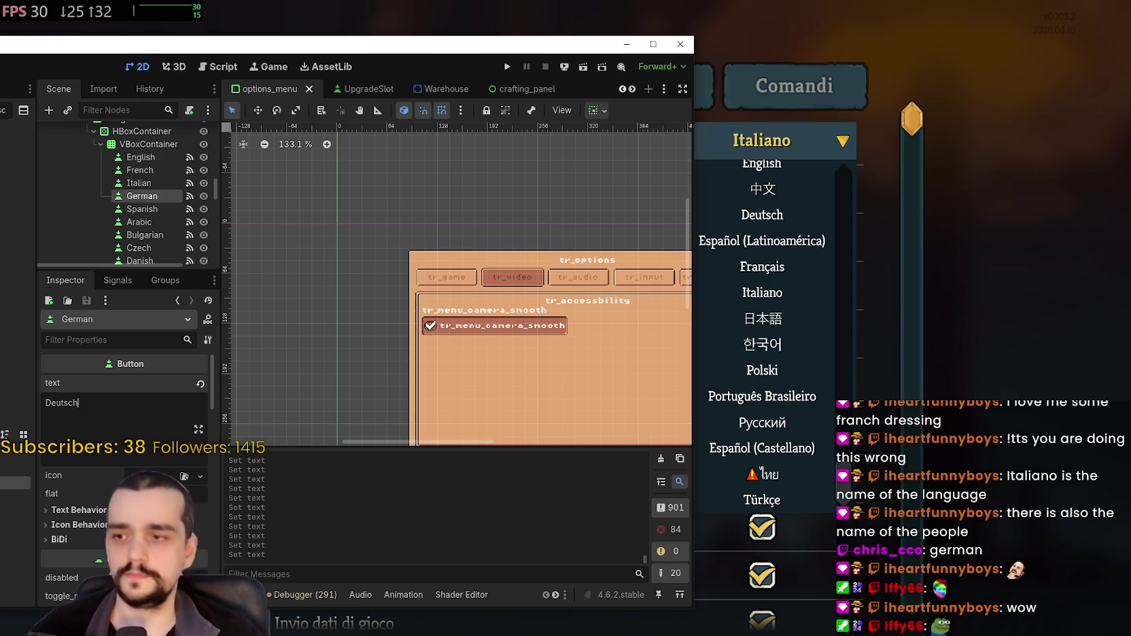
{"action": "scroll", "coordinate": [170, 395], "scroll_direction": "down", "scroll_amount": 1}
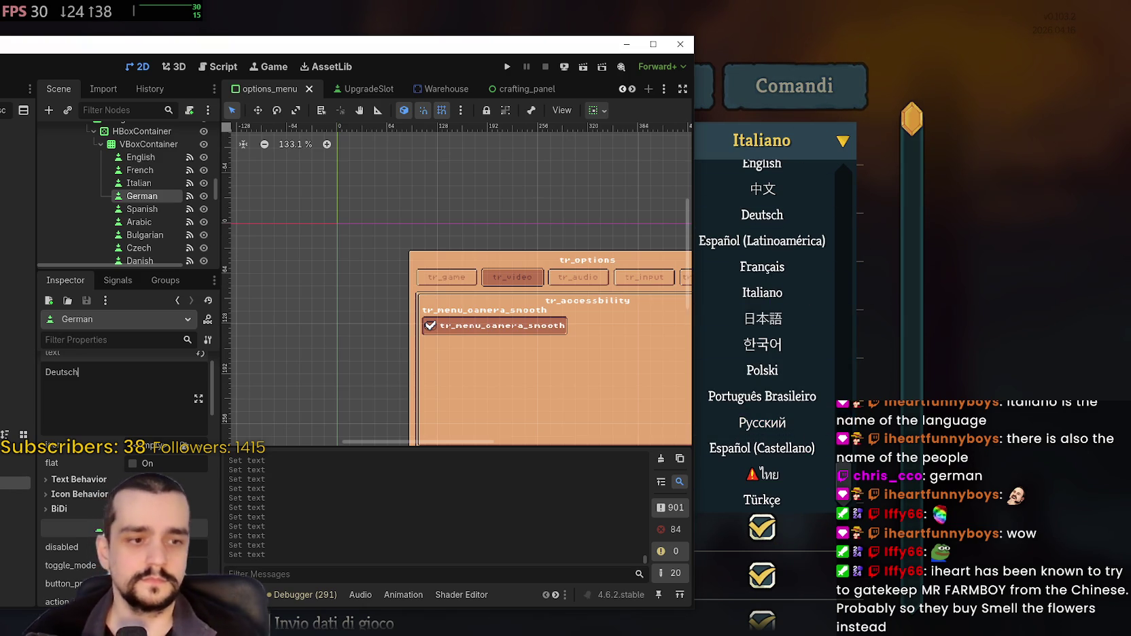
Step: Translate 'Japanese' into Japanese and play the 日本語 pronunciation
{"action": "key", "text": "alt+Tab"}
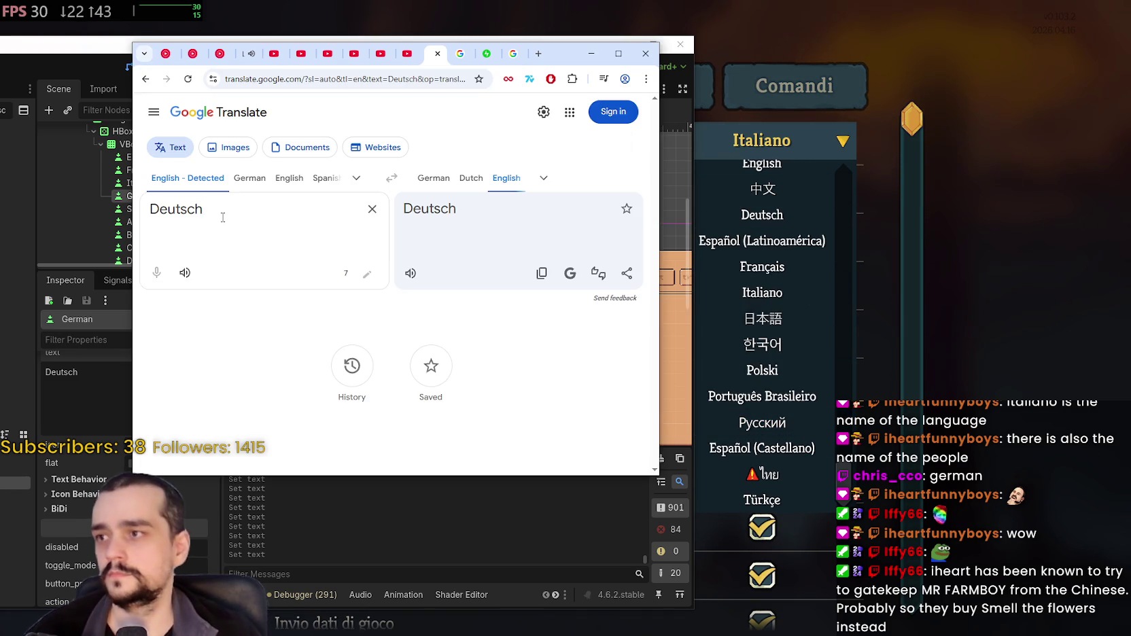
{"action": "left_click_drag", "start_coordinate": [204, 209], "coordinate": [148, 209]}
{"action": "type", "text": "Japan"}
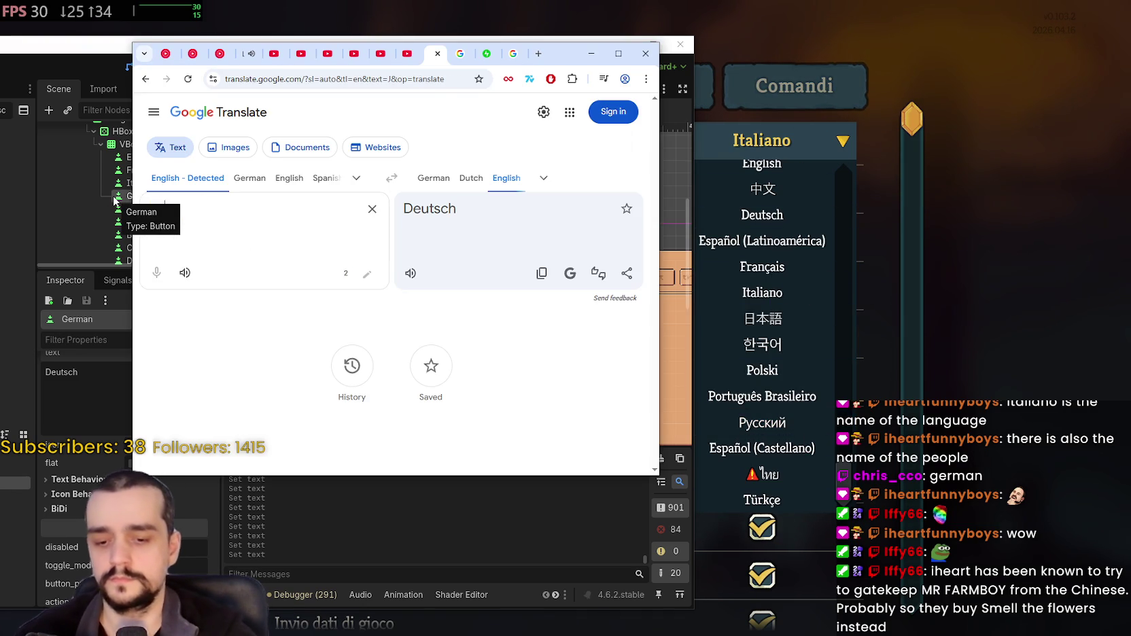
{"action": "type", "text": "ese"}
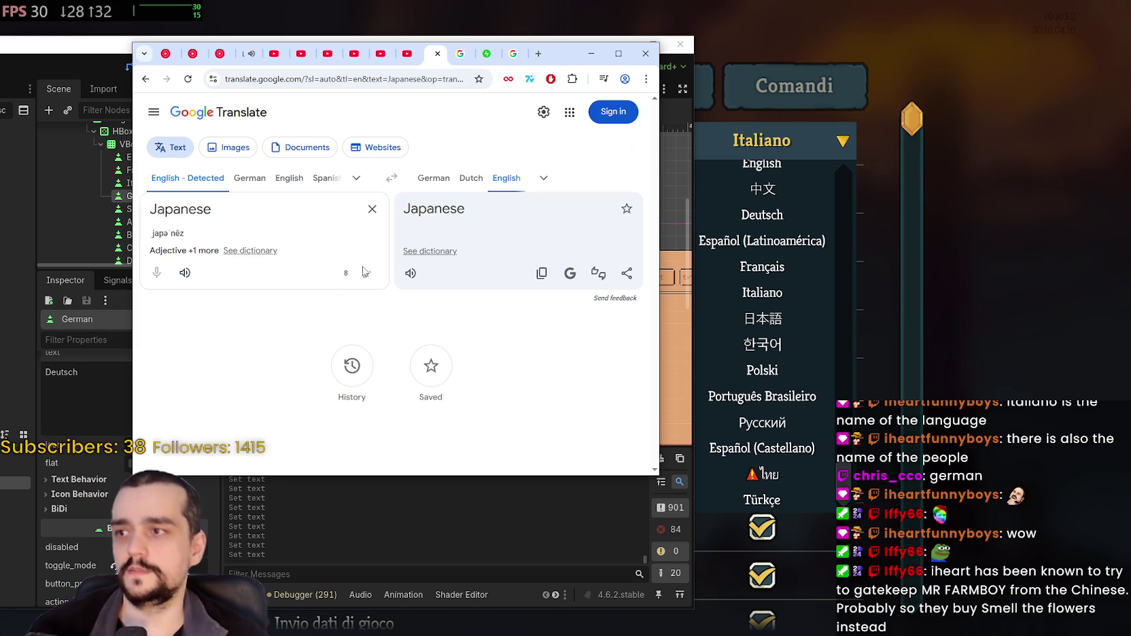
{"action": "left_click", "coordinate": [543, 178]}
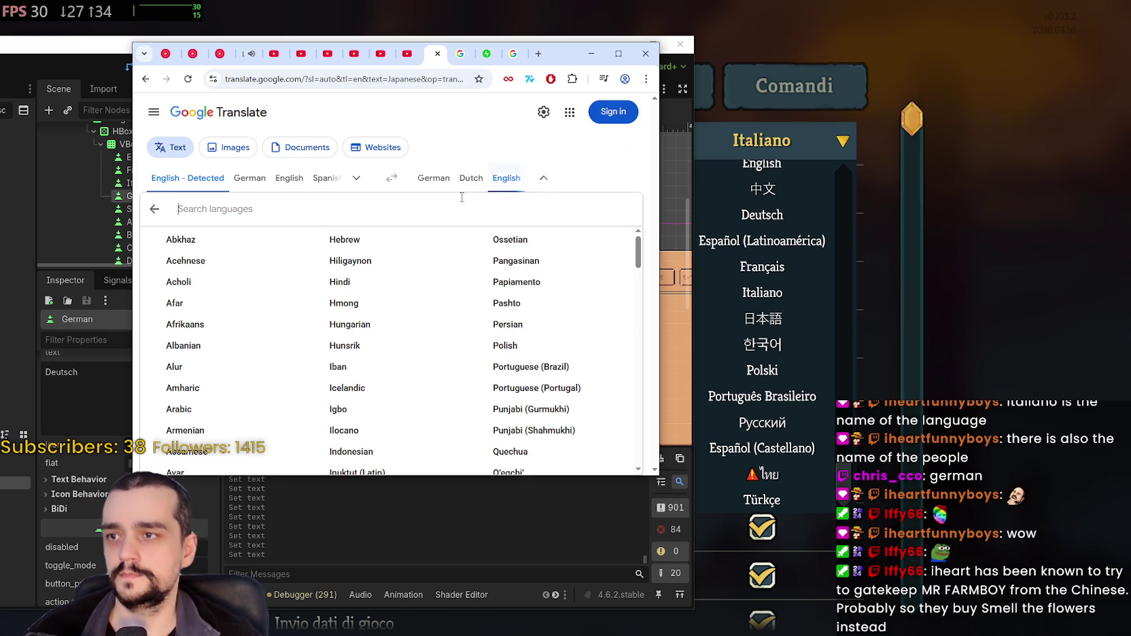
{"action": "type", "text": "Jap"}
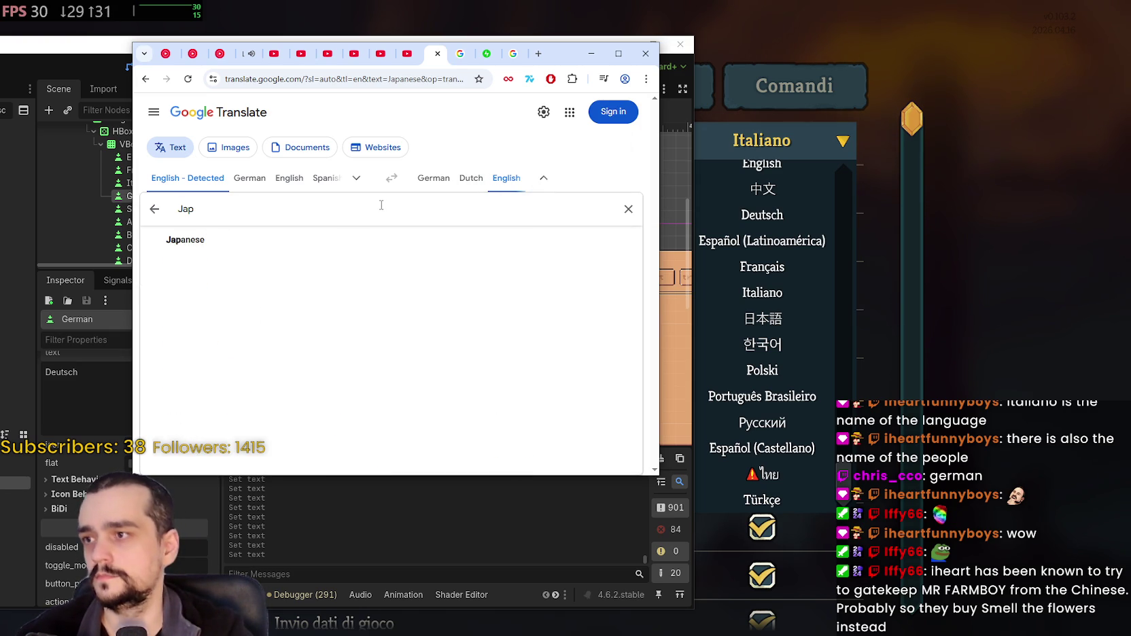
{"action": "left_click", "coordinate": [360, 242]}
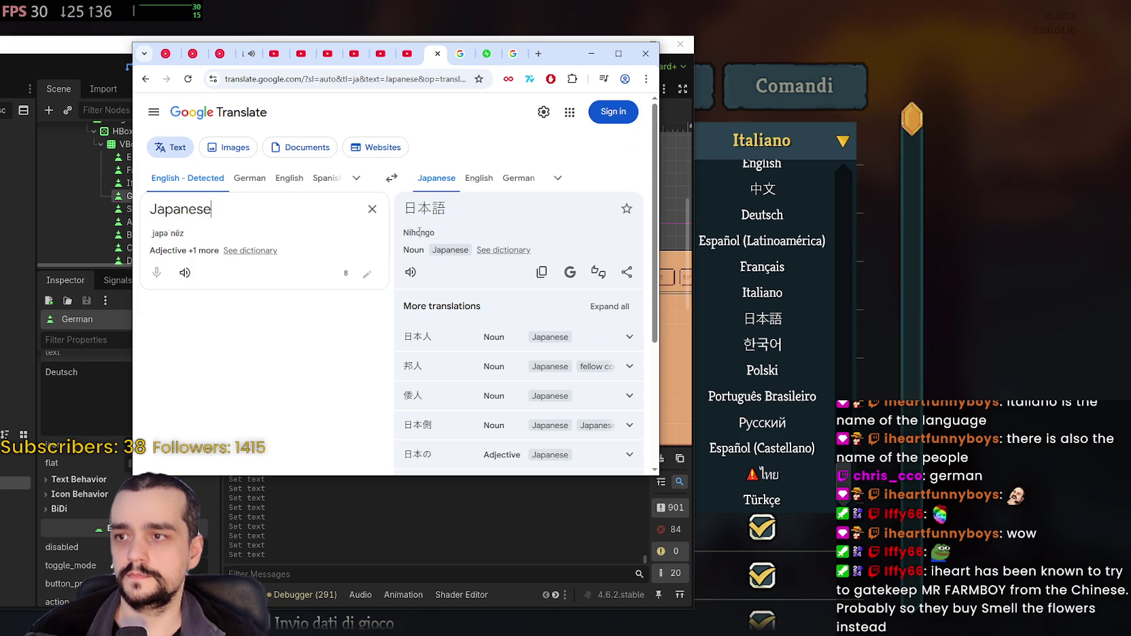
{"action": "left_click", "coordinate": [410, 272]}
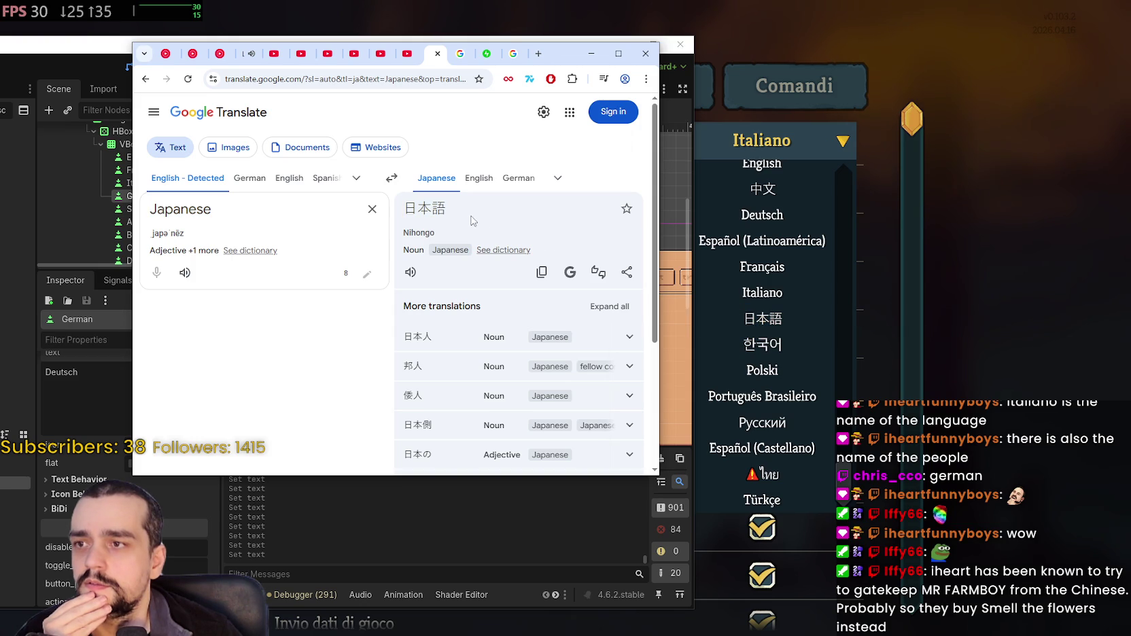
Step: Copy the 日本語 translation to the clipboard
{"action": "left_click_drag", "start_coordinate": [446, 207], "coordinate": [408, 201]}
{"action": "right_click", "coordinate": [409, 205]}
{"action": "left_click", "coordinate": [434, 216]}
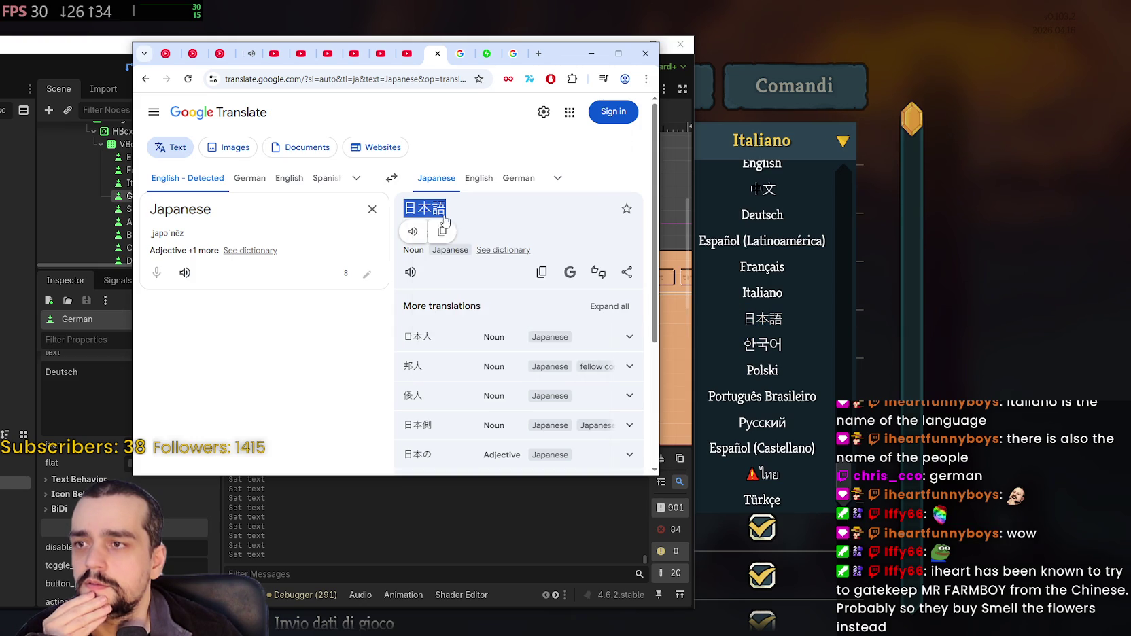
{"action": "right_click", "coordinate": [442, 213]}
{"action": "left_click", "coordinate": [506, 303]}
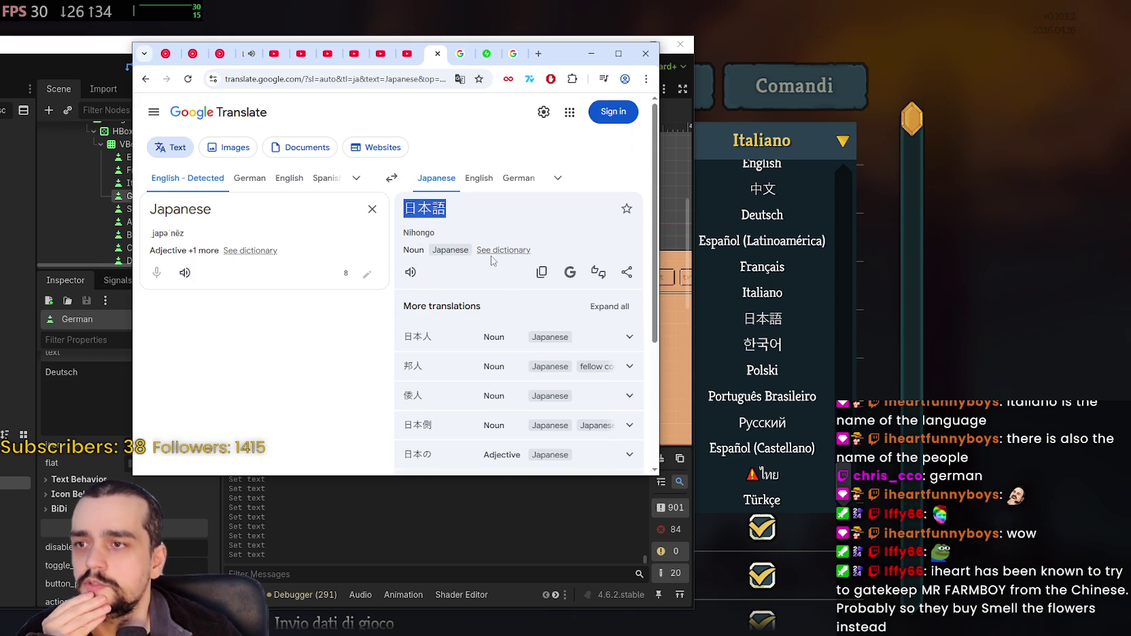
{"action": "left_click", "coordinate": [509, 213]}
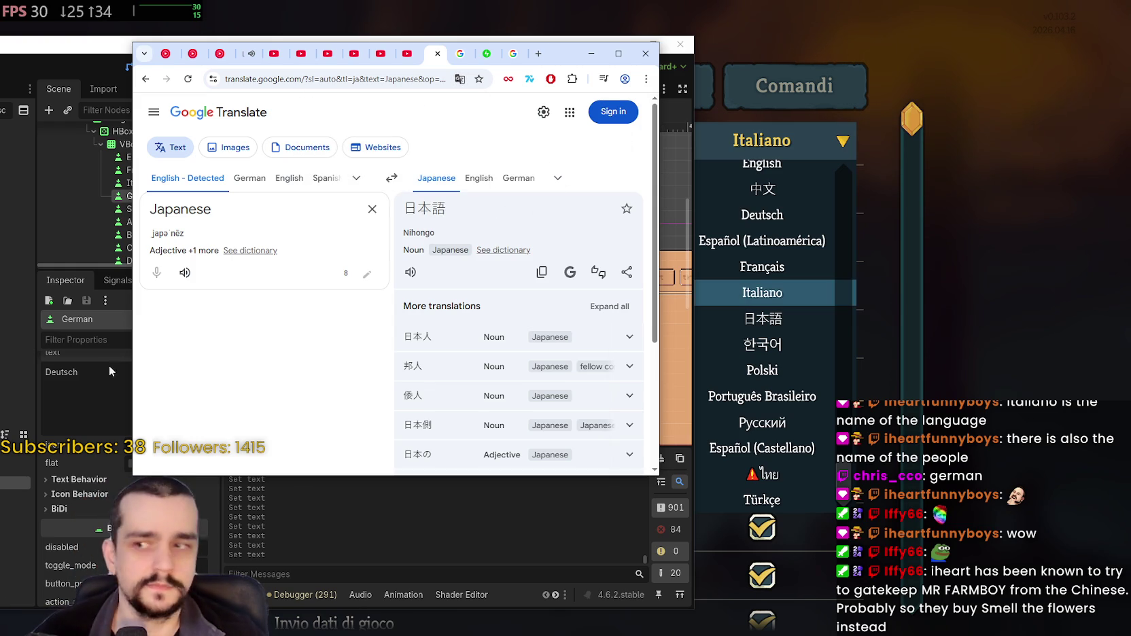
{"action": "left_click", "coordinate": [95, 388]}
Step: Paste 日本語 as the Japanese button's text and save the options_menu scene
{"action": "scroll", "coordinate": [163, 206], "scroll_direction": "down", "scroll_amount": 5}
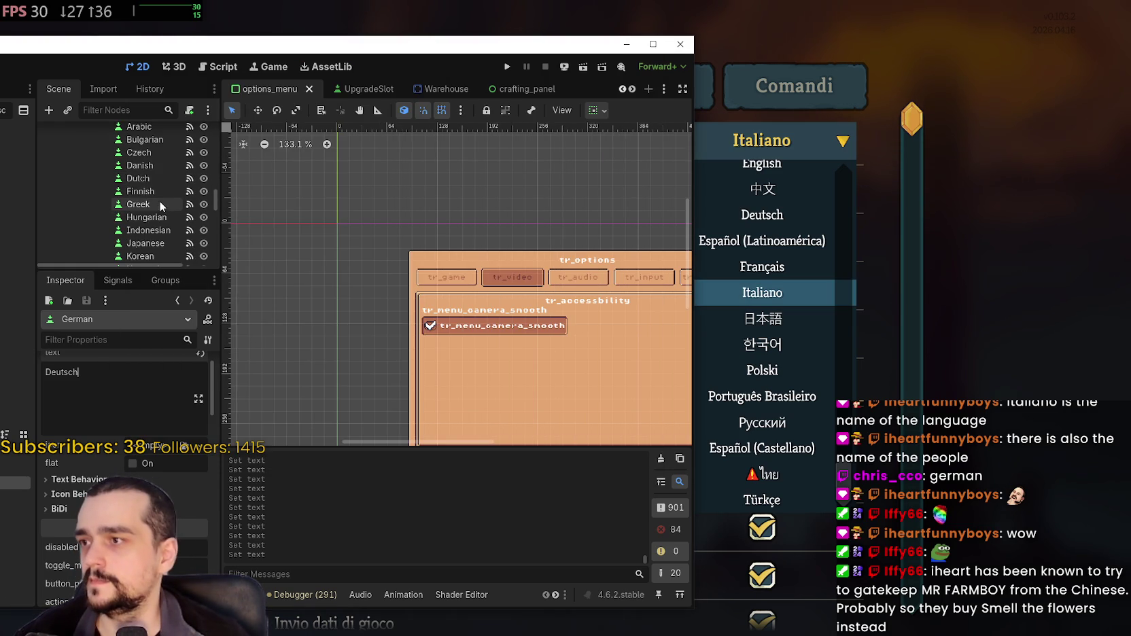
{"action": "scroll", "coordinate": [151, 147], "scroll_direction": "down", "scroll_amount": 5}
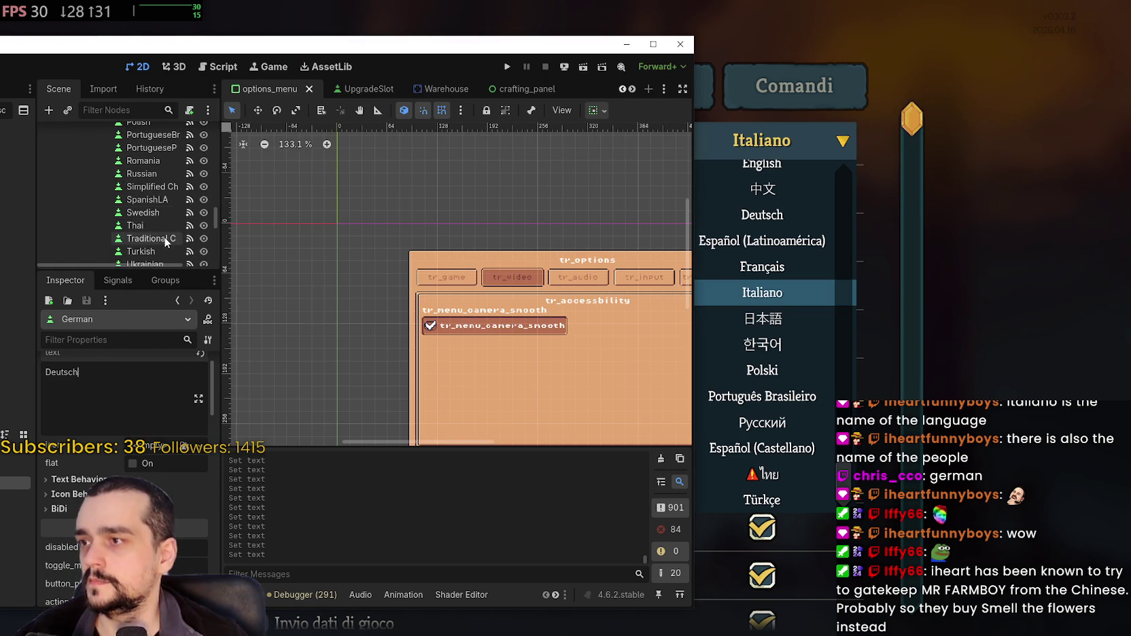
{"action": "scroll", "coordinate": [154, 221], "scroll_direction": "up", "scroll_amount": 3}
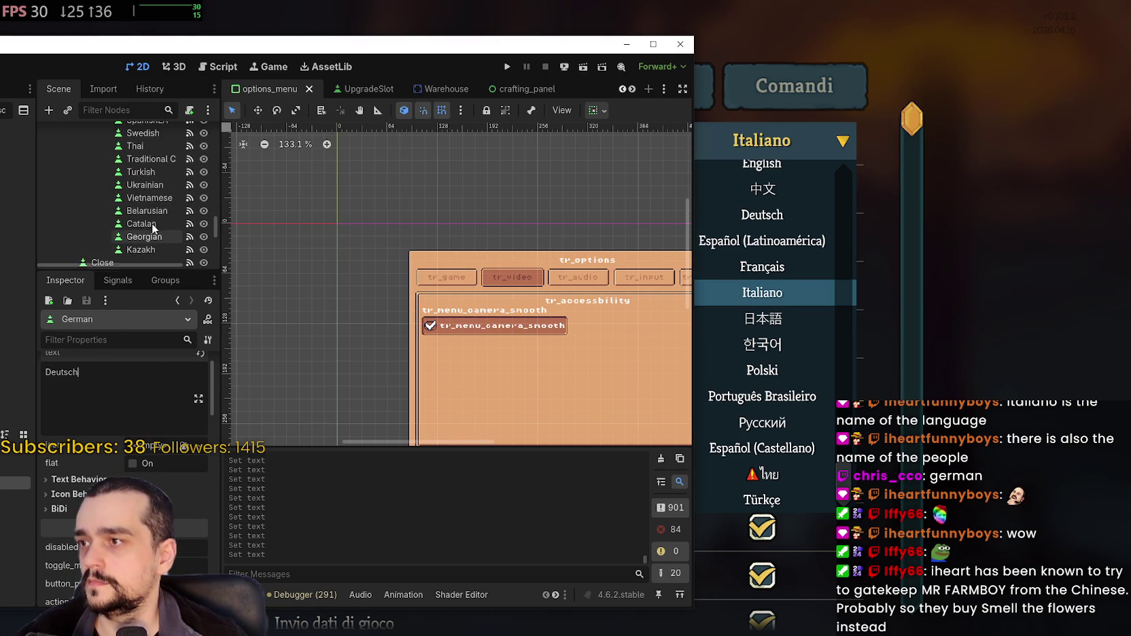
{"action": "scroll", "coordinate": [152, 222], "scroll_direction": "up", "scroll_amount": 4}
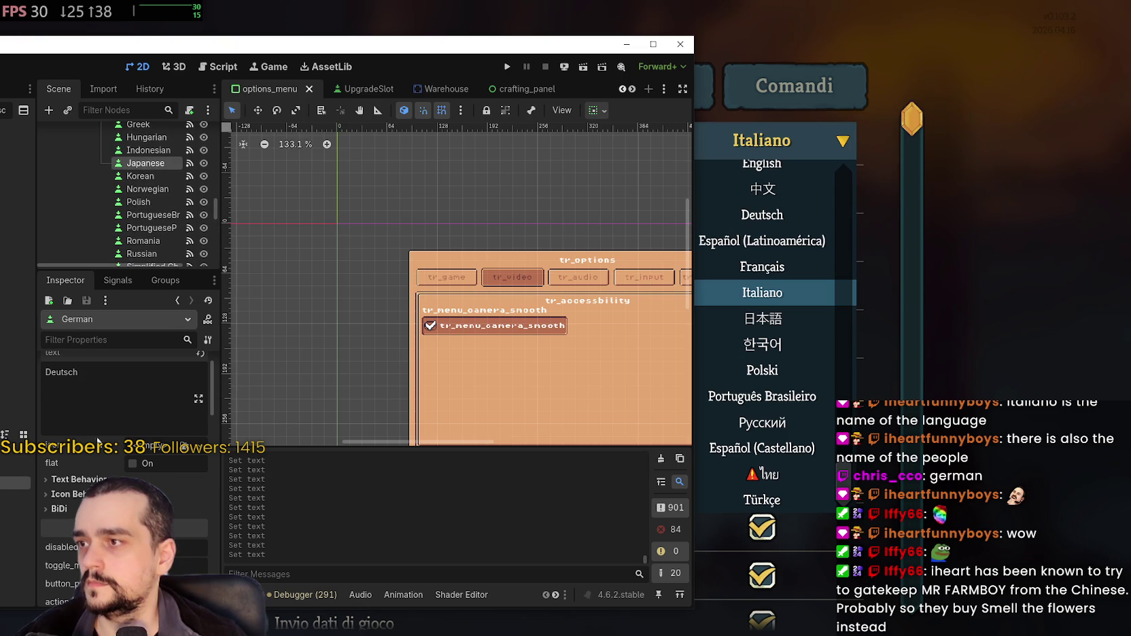
{"action": "left_click", "coordinate": [146, 163]}
{"action": "double_click", "coordinate": [98, 403]}
{"action": "key", "text": "ctrl+v"}
{"action": "key", "text": "ctrl+s"}
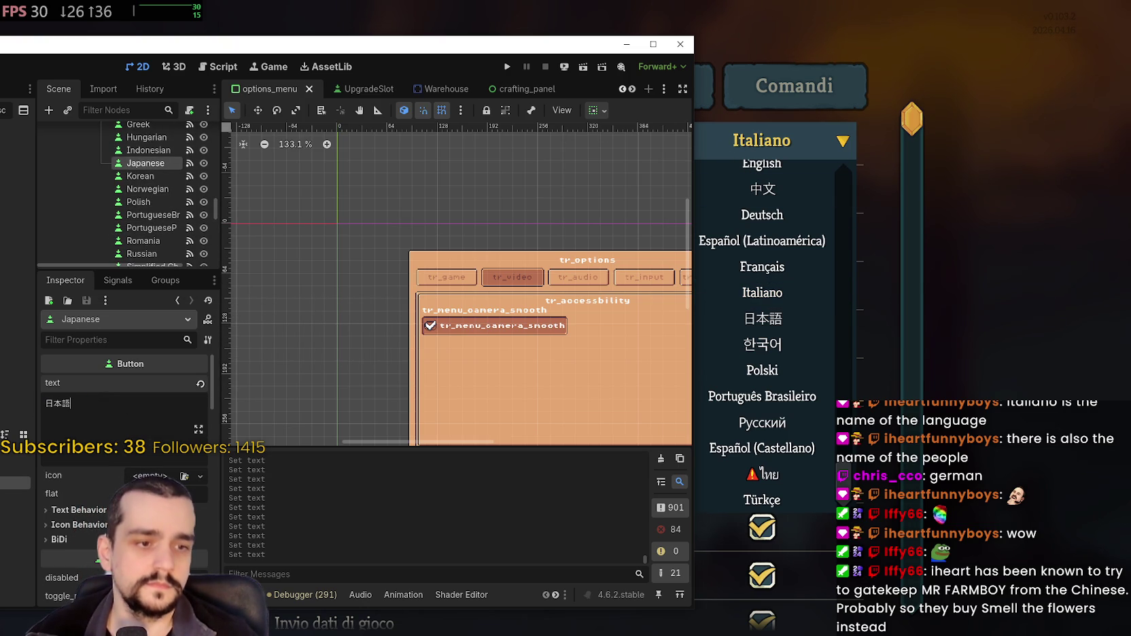
{"action": "key", "text": "alt+Tab"}
Step: Translate 'Korean' with Korean as target, giving 한국인, and play its pronunciation
{"action": "key", "text": "ctrl+a"}
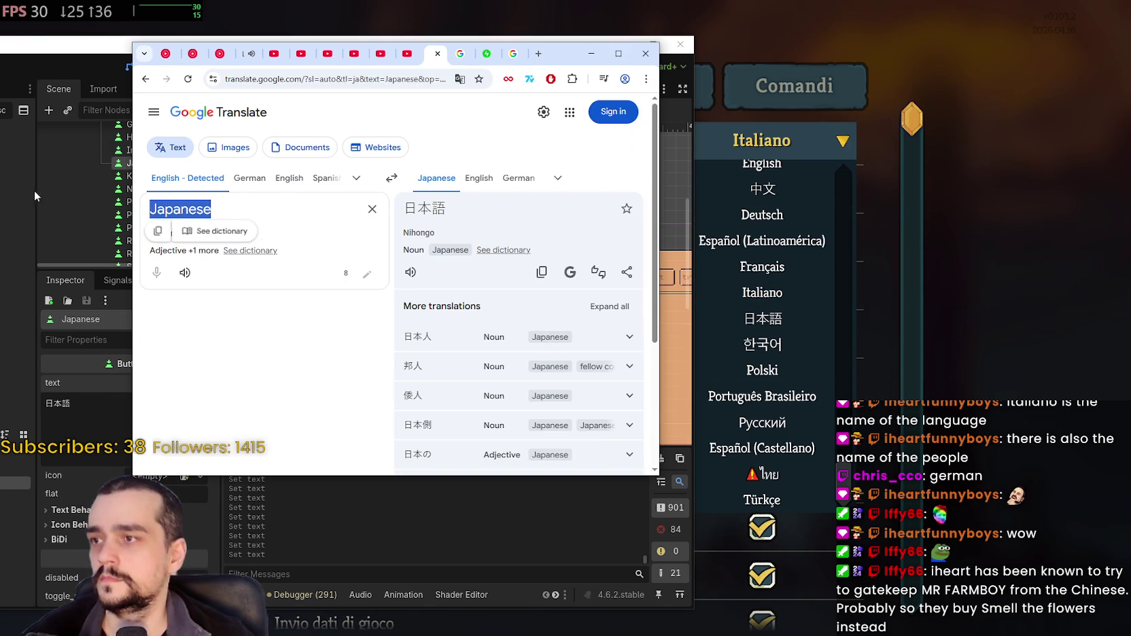
{"action": "type", "text": "Korean"}
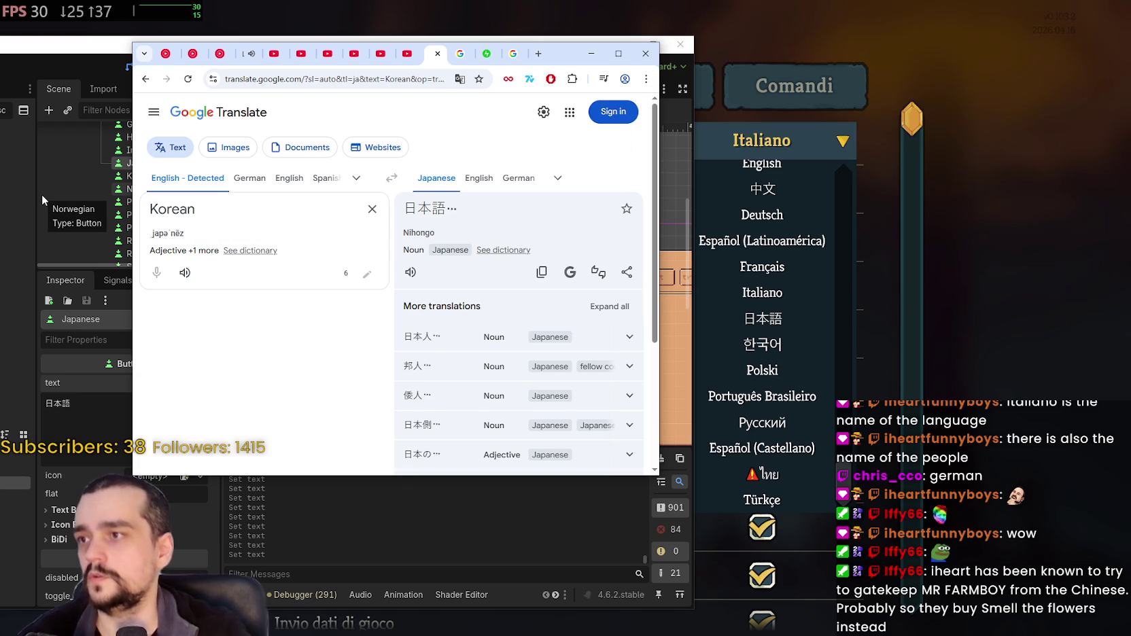
{"action": "left_click", "coordinate": [558, 178]}
{"action": "left_click", "coordinate": [560, 179]}
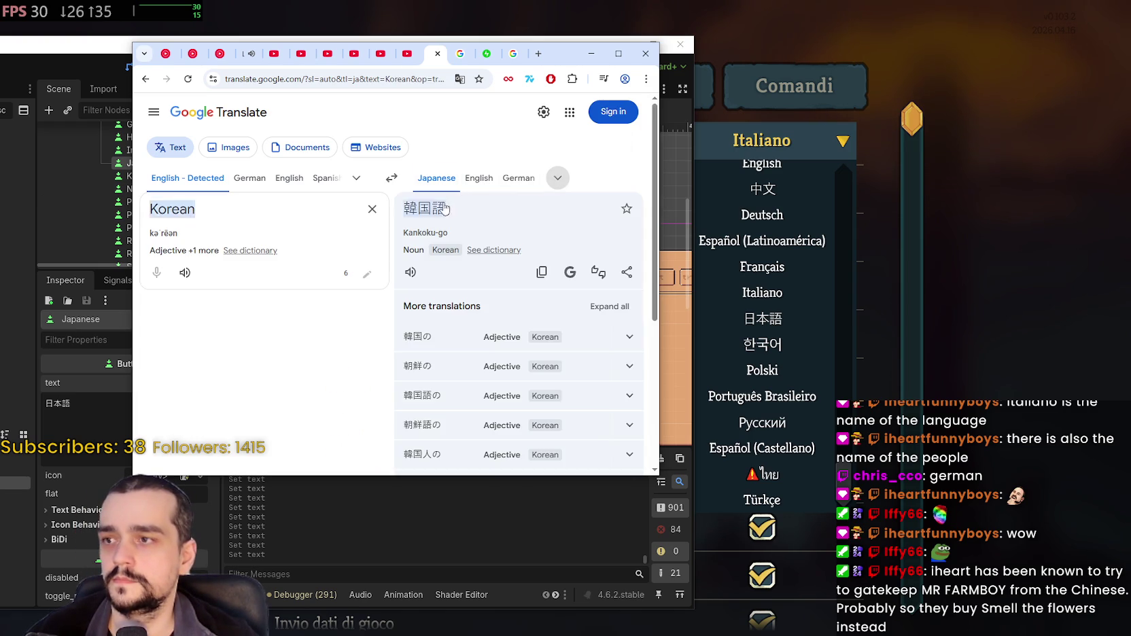
{"action": "left_click", "coordinate": [556, 179]}
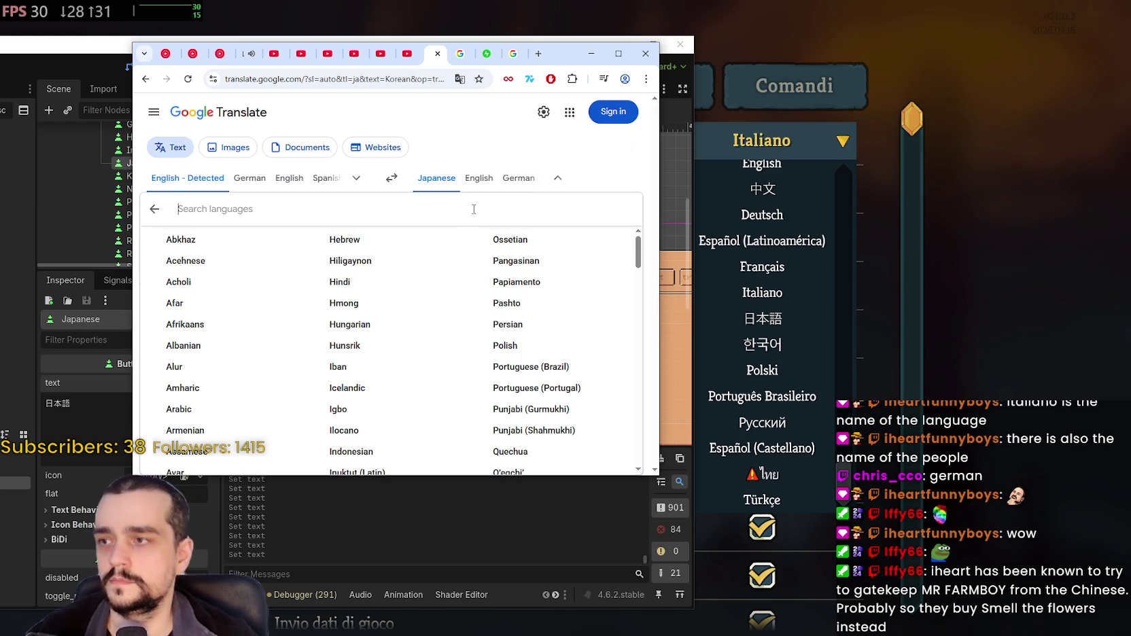
{"action": "type", "text": "Korean"}
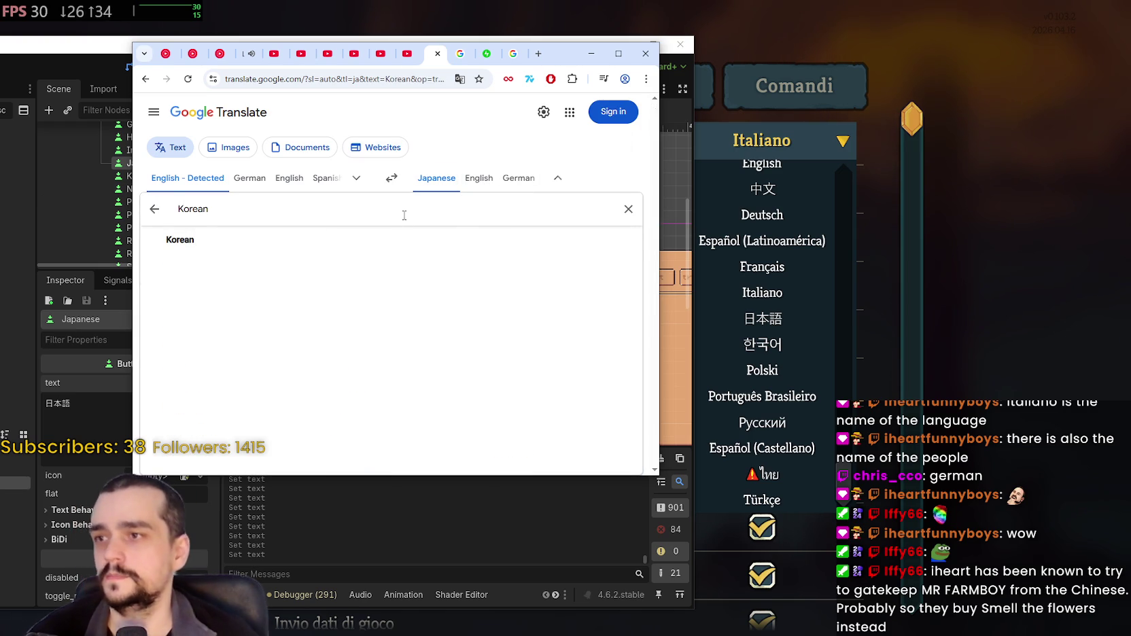
{"action": "key", "text": "Return"}
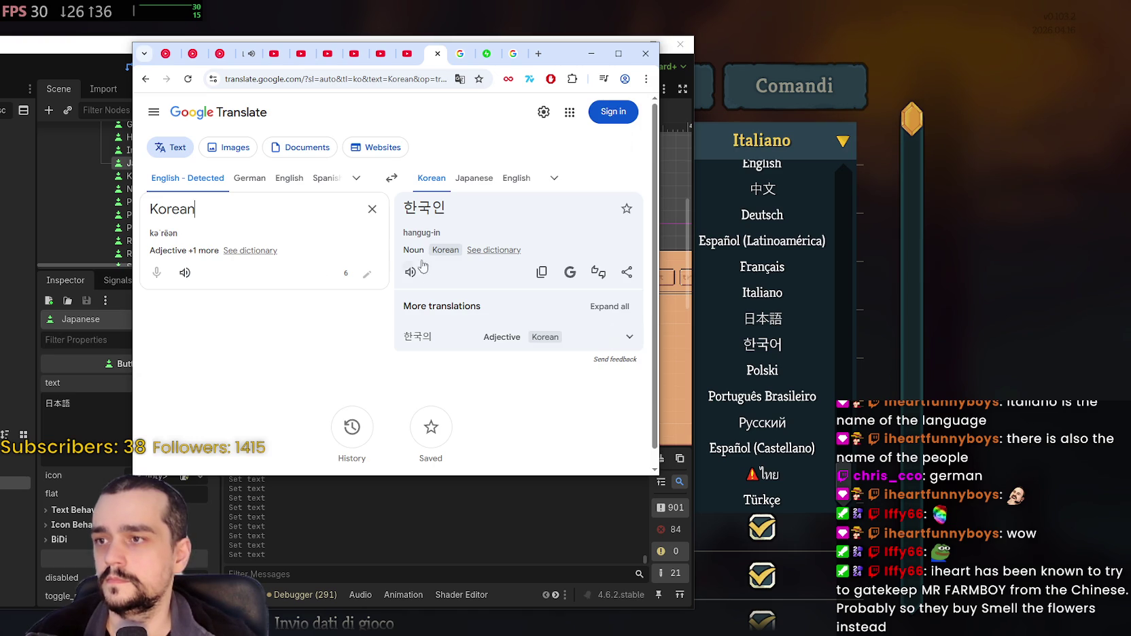
{"action": "left_click", "coordinate": [410, 272]}
{"action": "left_click_drag", "start_coordinate": [448, 208], "coordinate": [405, 212]}
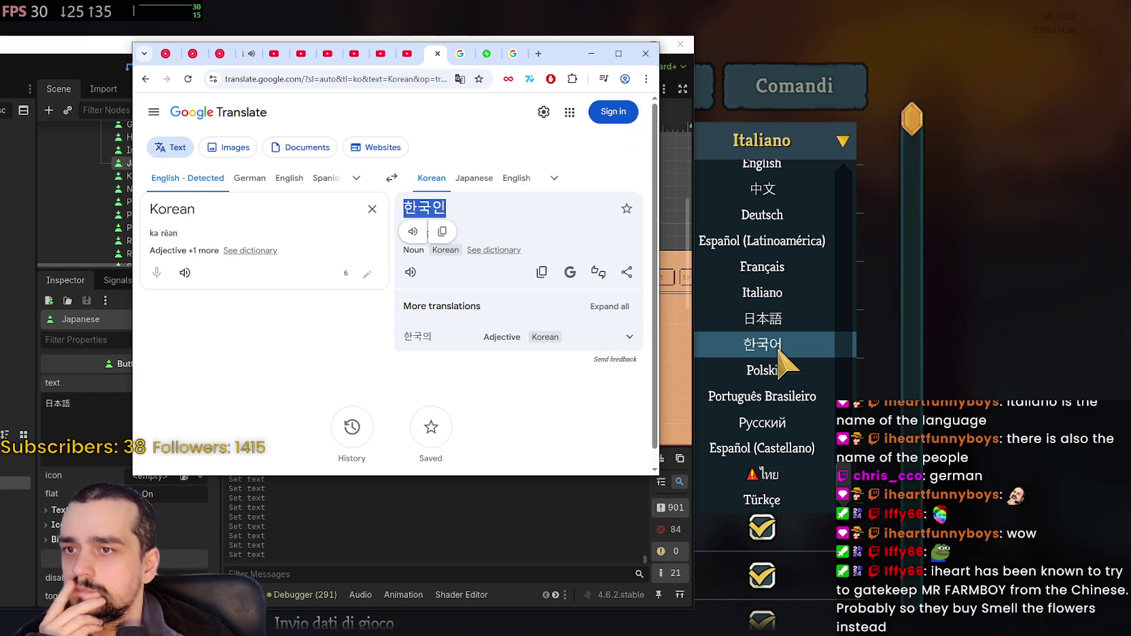
{"action": "scroll", "coordinate": [782, 327], "scroll_direction": "up", "scroll_amount": 2}
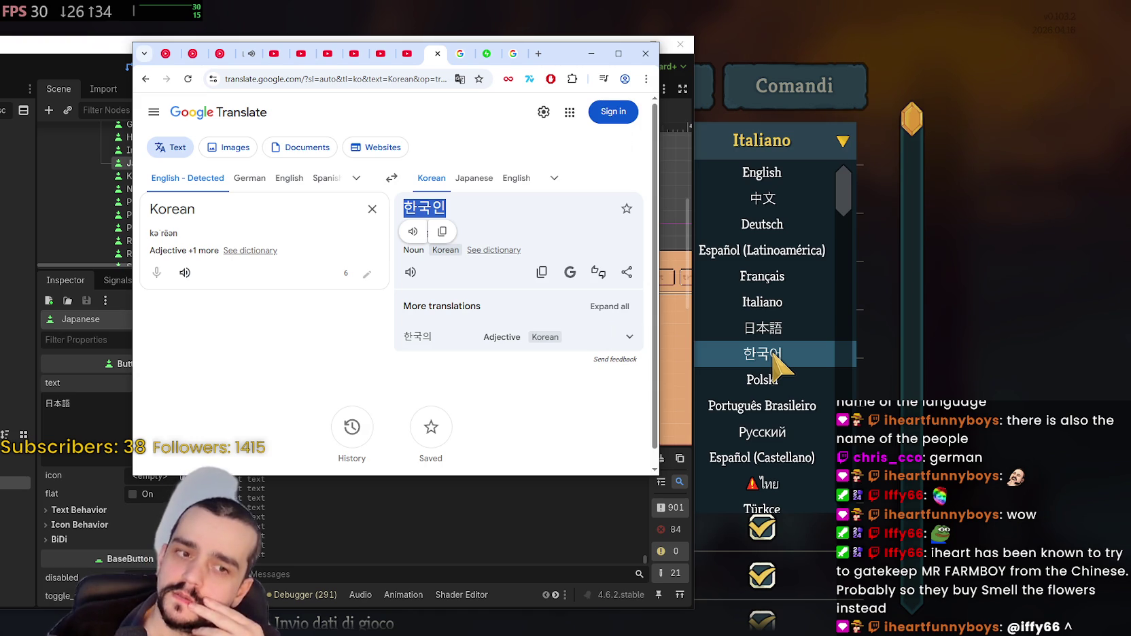
Step: Review the alternative 한국의 and set English explicitly as the source language
{"action": "left_click", "coordinate": [301, 210]}
{"action": "left_click_drag", "start_coordinate": [464, 207], "coordinate": [403, 210]}
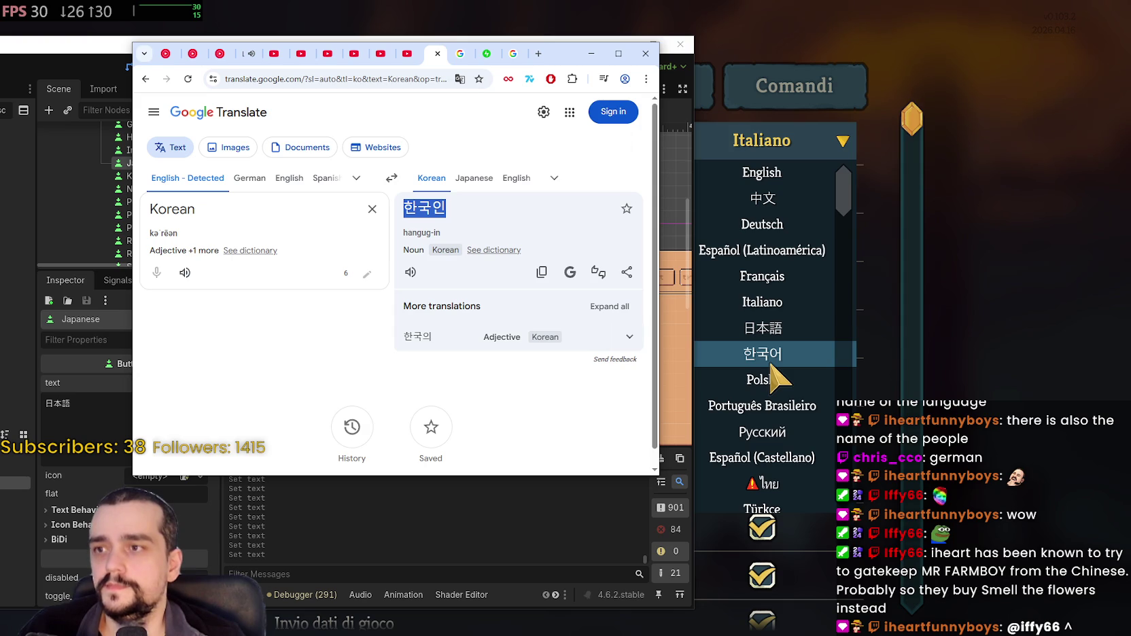
{"action": "left_click", "coordinate": [629, 336]}
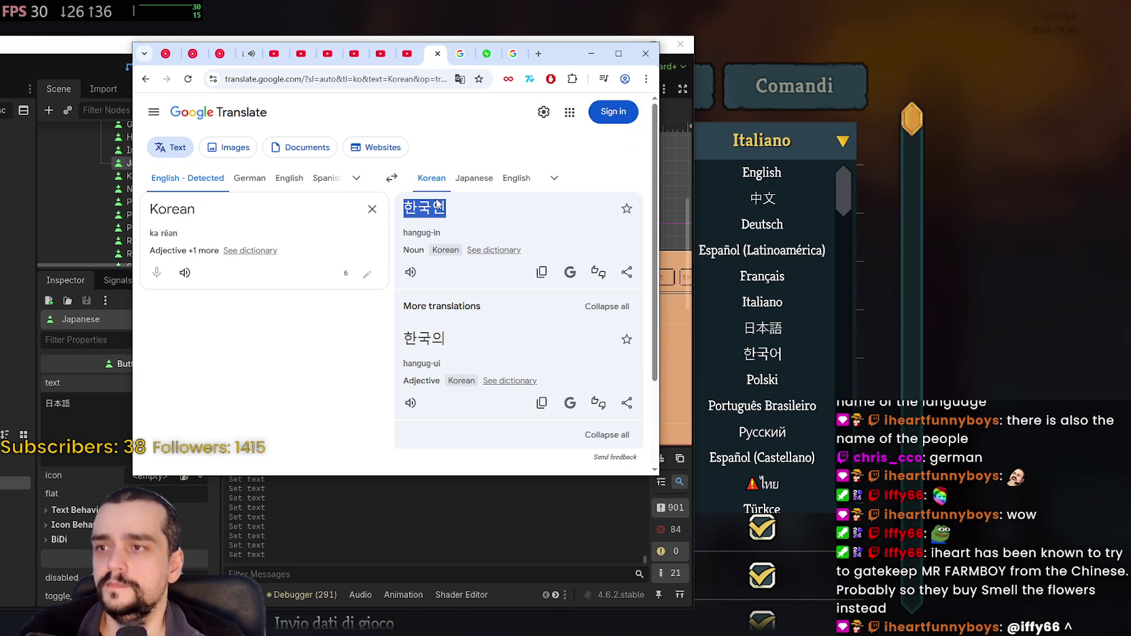
{"action": "left_click", "coordinate": [474, 178]}
{"action": "left_click", "coordinate": [439, 184]}
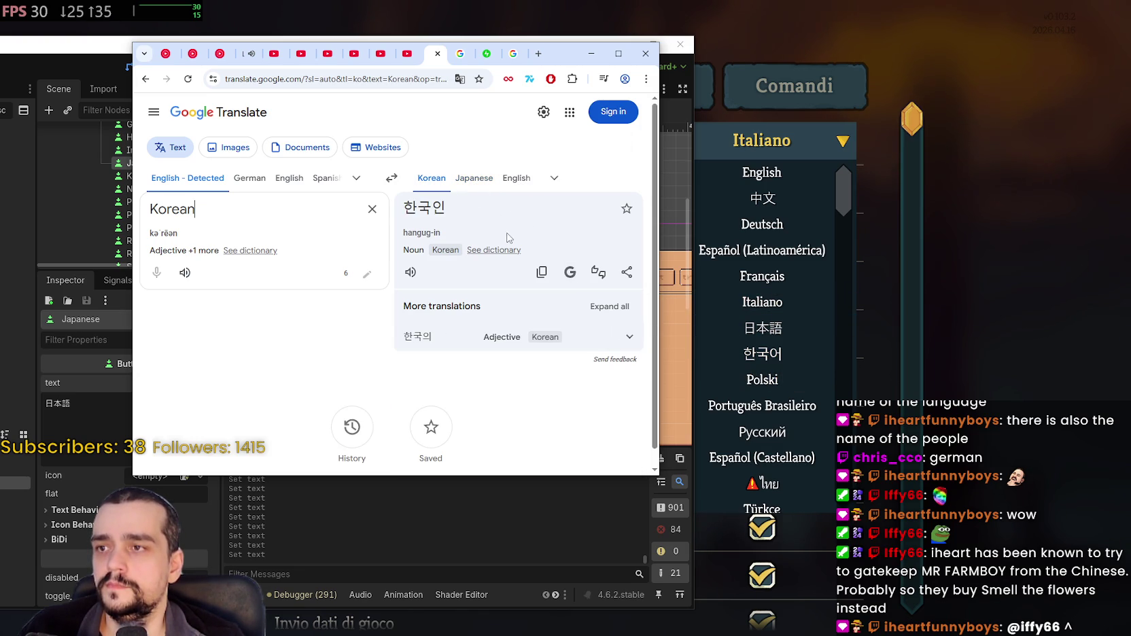
{"action": "left_click_drag", "start_coordinate": [476, 217], "coordinate": [403, 212]}
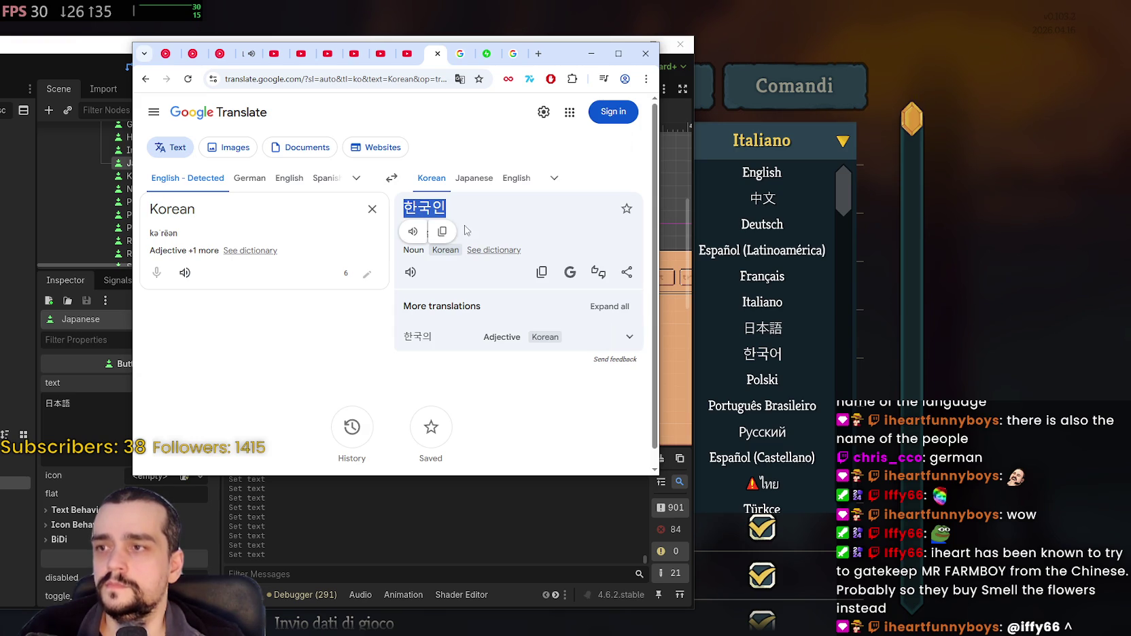
{"action": "left_click", "coordinate": [514, 215]}
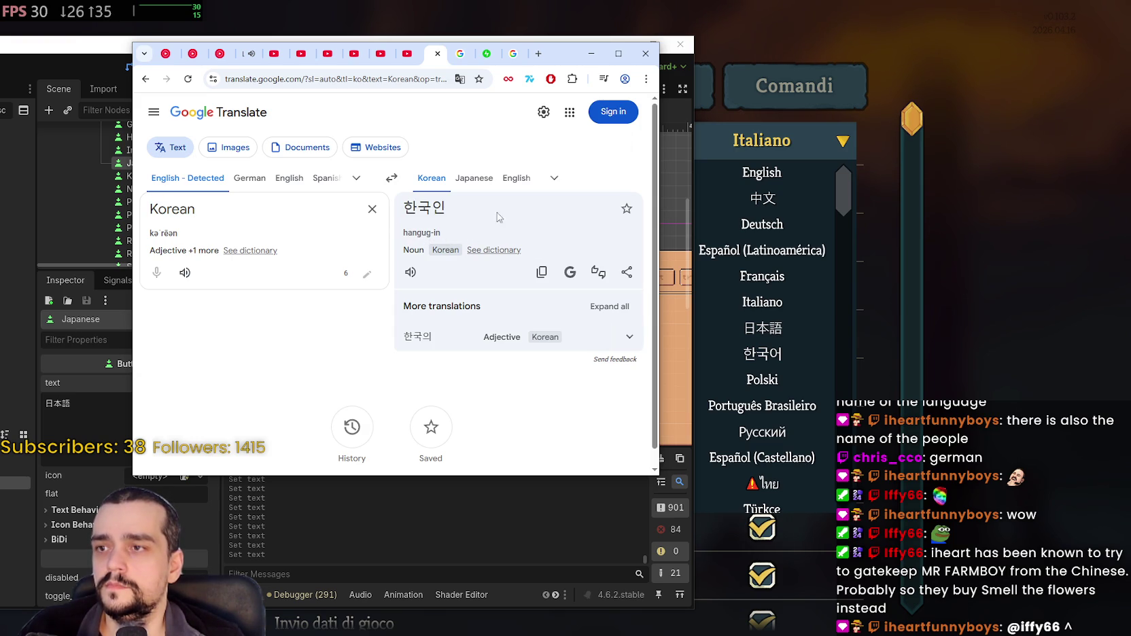
{"action": "left_click", "coordinate": [292, 180]}
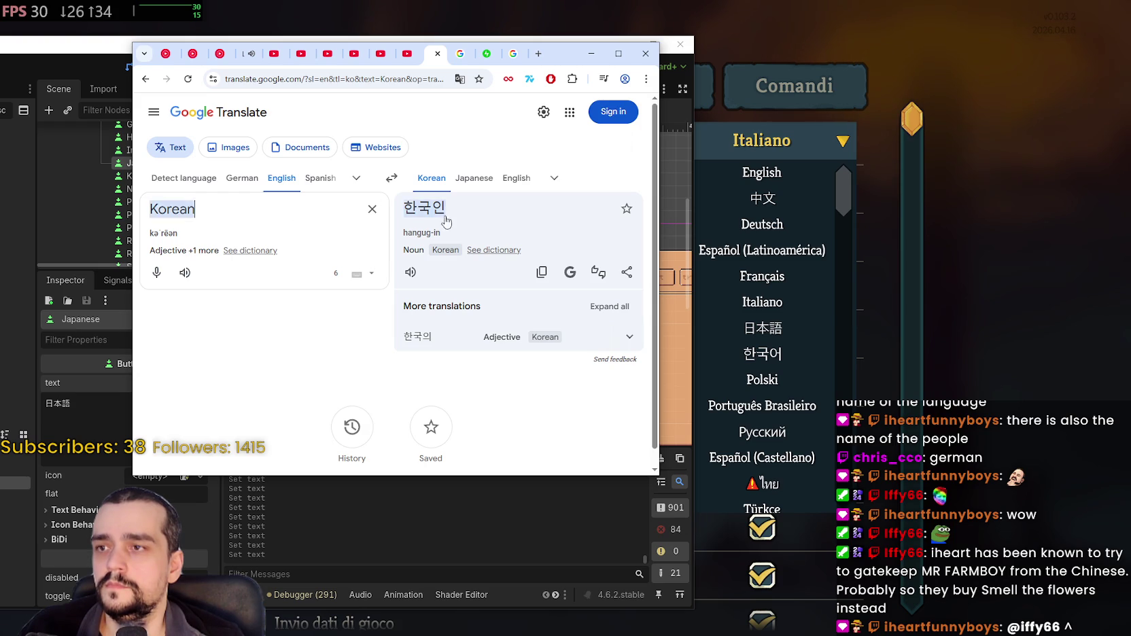
Step: Open the dictionary entry for 한국인, then return and select the translation
{"action": "double_click", "coordinate": [418, 211]}
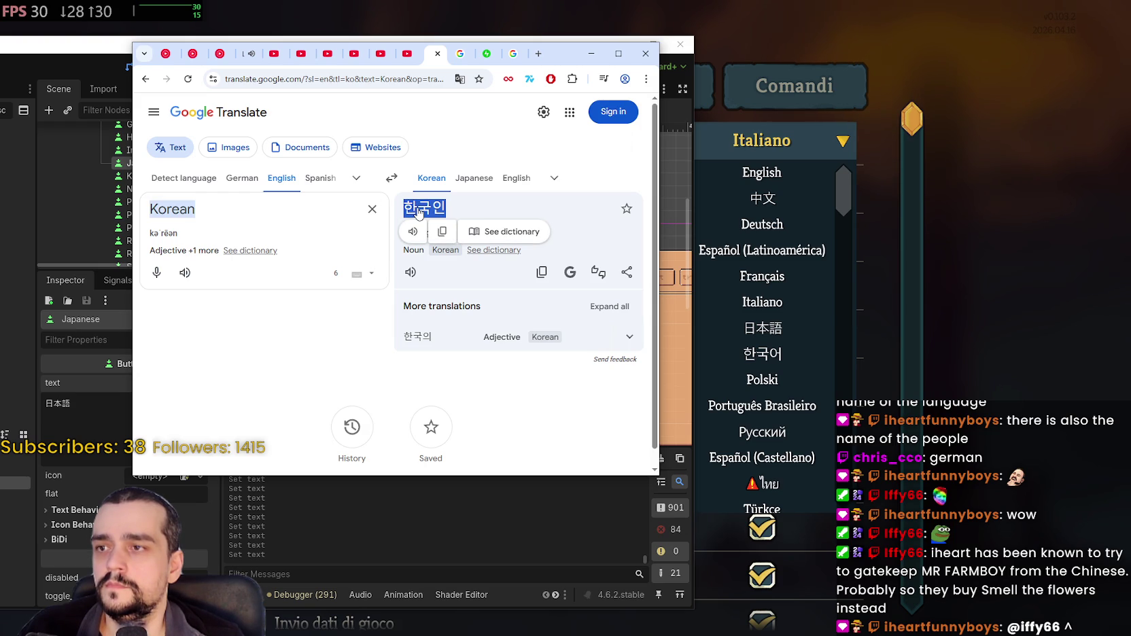
{"action": "left_click", "coordinate": [491, 231]}
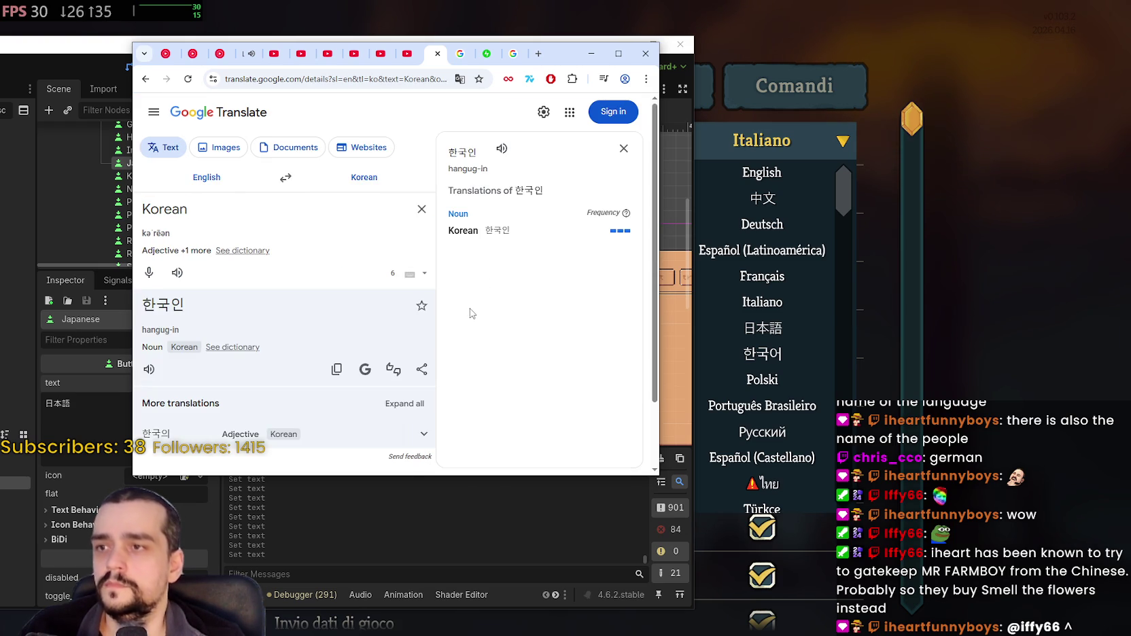
{"action": "scroll", "coordinate": [471, 305], "scroll_direction": "down", "scroll_amount": 1}
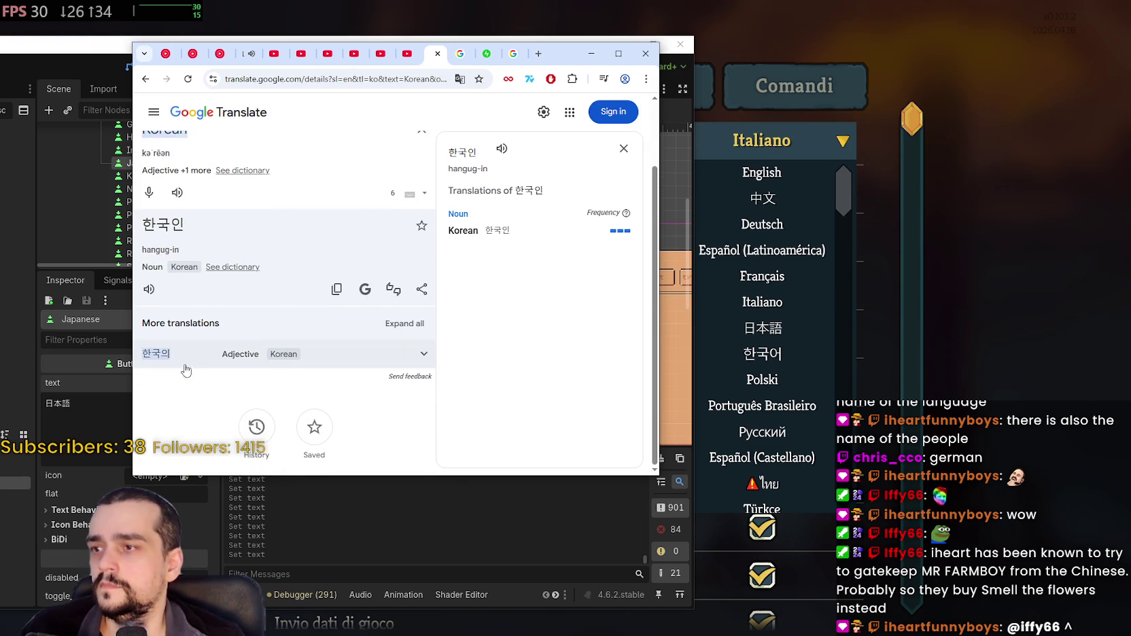
{"action": "scroll", "coordinate": [245, 323], "scroll_direction": "up", "scroll_amount": 1}
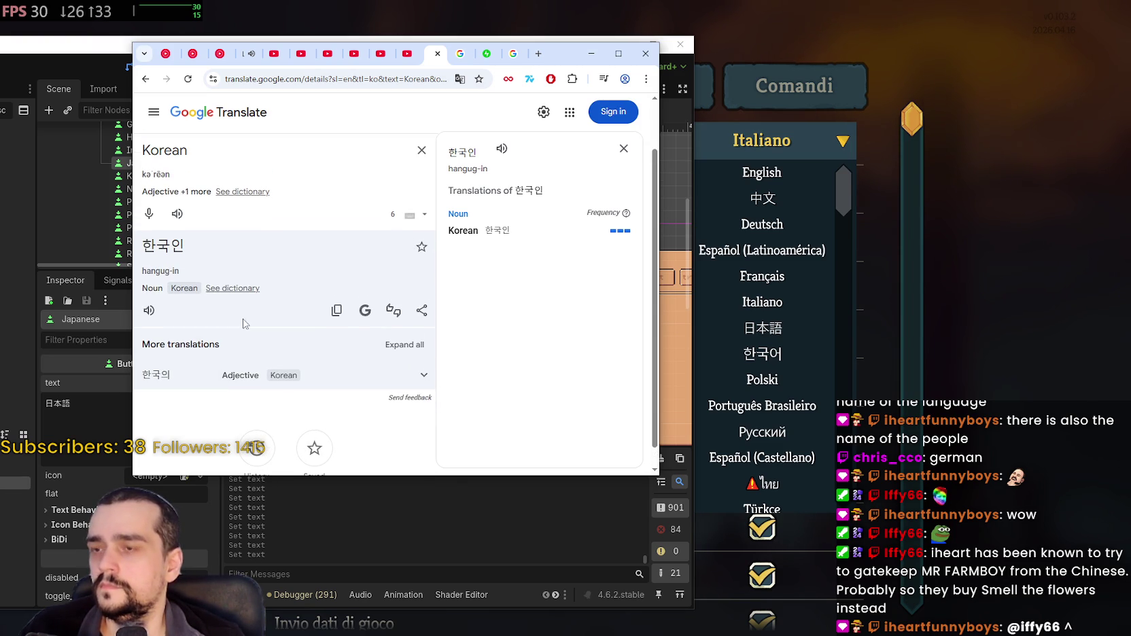
{"action": "left_click", "coordinate": [145, 79]}
{"action": "left_click_drag", "start_coordinate": [455, 207], "coordinate": [403, 208]}
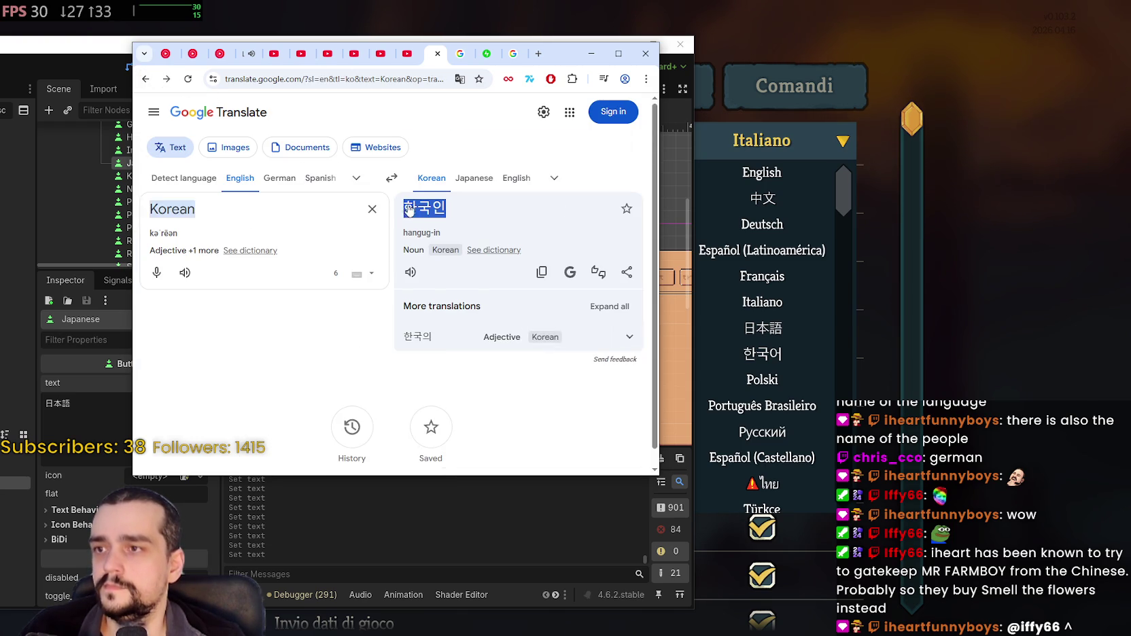
{"action": "right_click", "coordinate": [407, 206]}
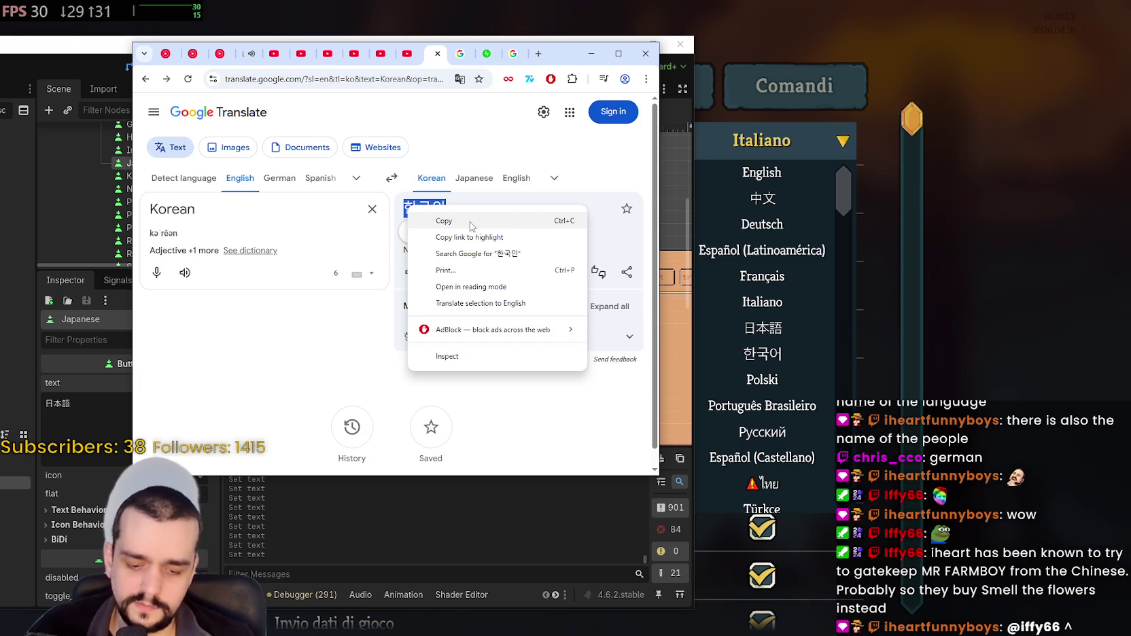
{"action": "left_click", "coordinate": [210, 203]}
Step: Replace the source text with 'coreano' and translate it into Korean
{"action": "key", "text": "ctrl+a"}
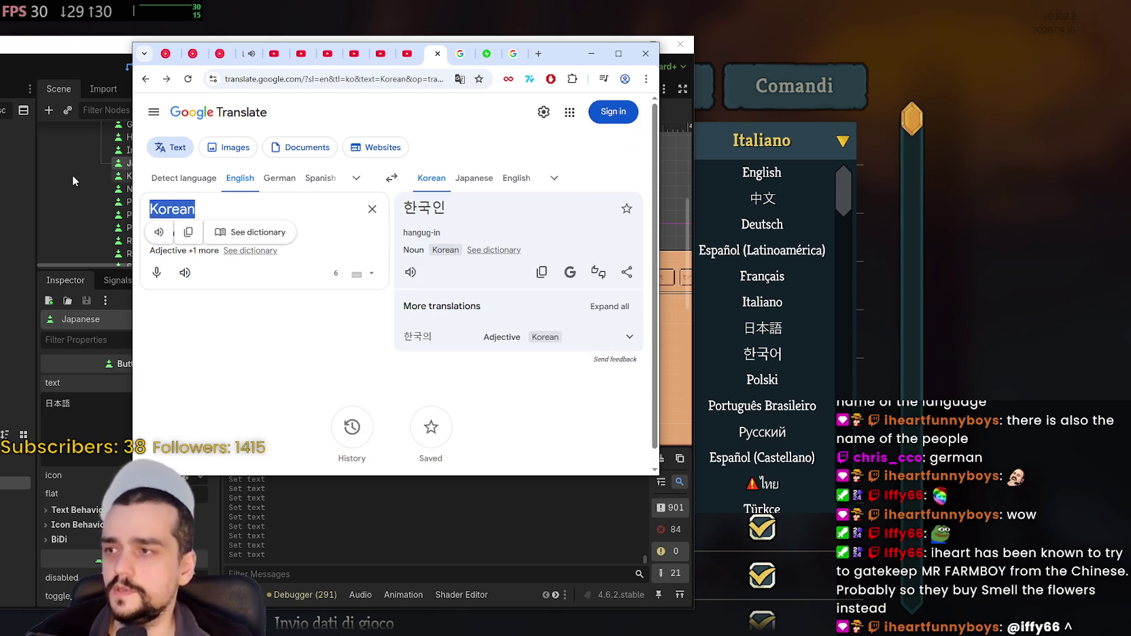
{"action": "type", "text": "coreano"}
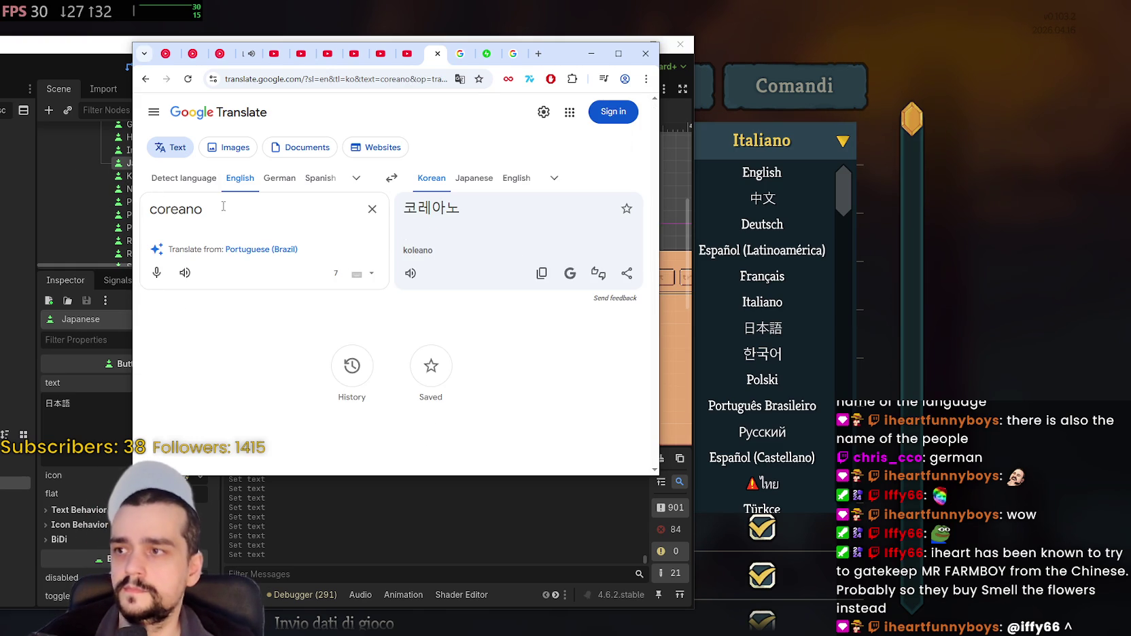
{"action": "left_click", "coordinate": [183, 178]}
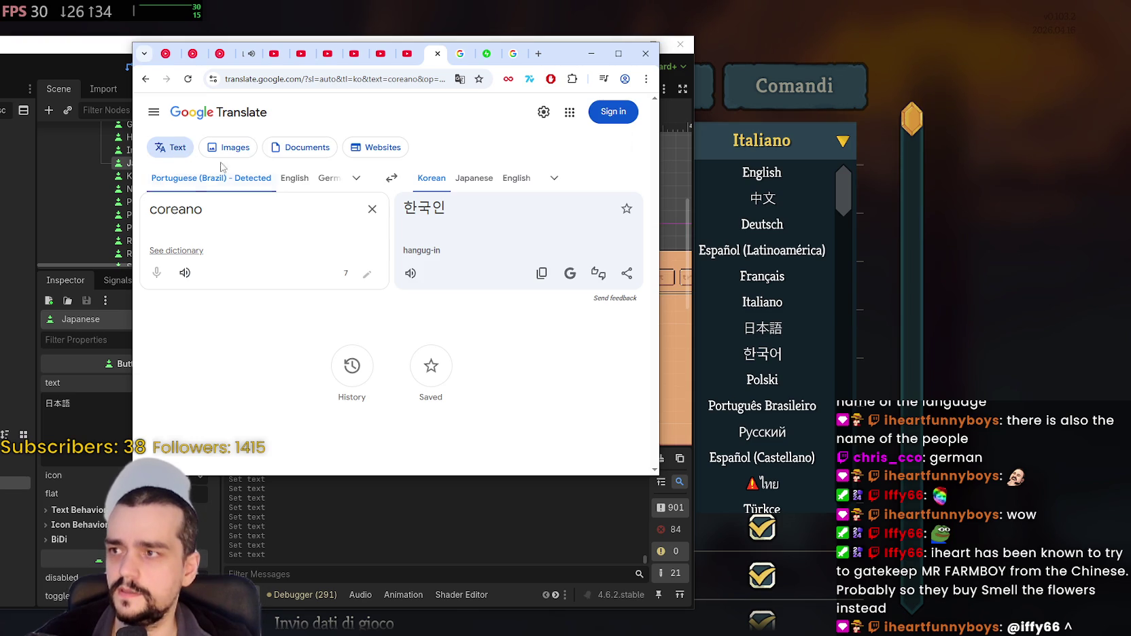
{"action": "left_click", "coordinate": [554, 178]}
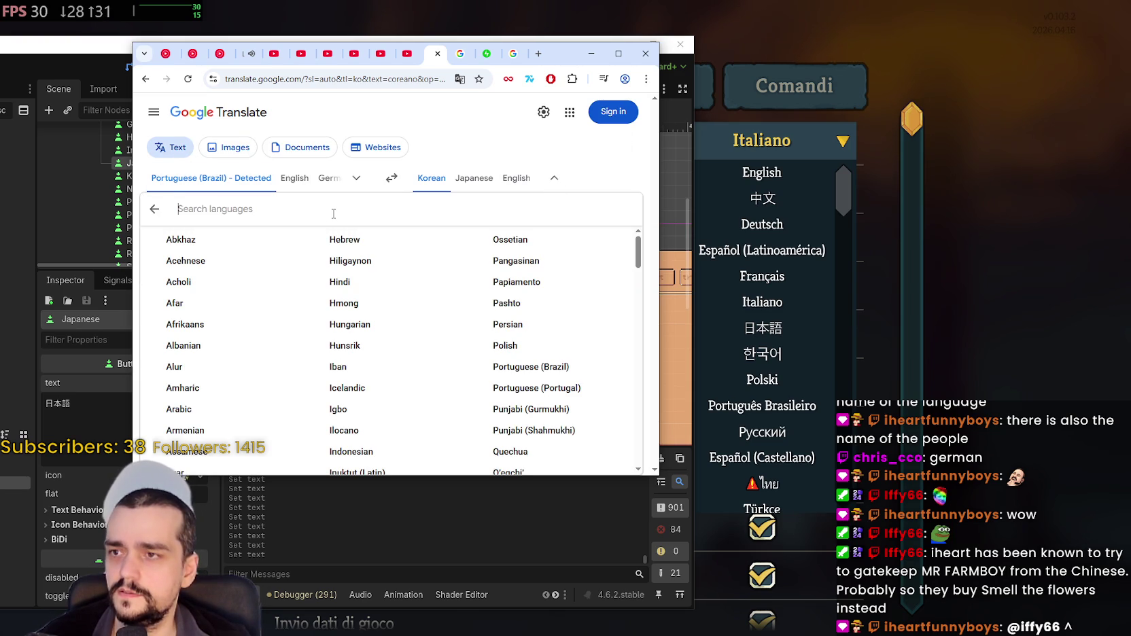
{"action": "left_click", "coordinate": [355, 192]}
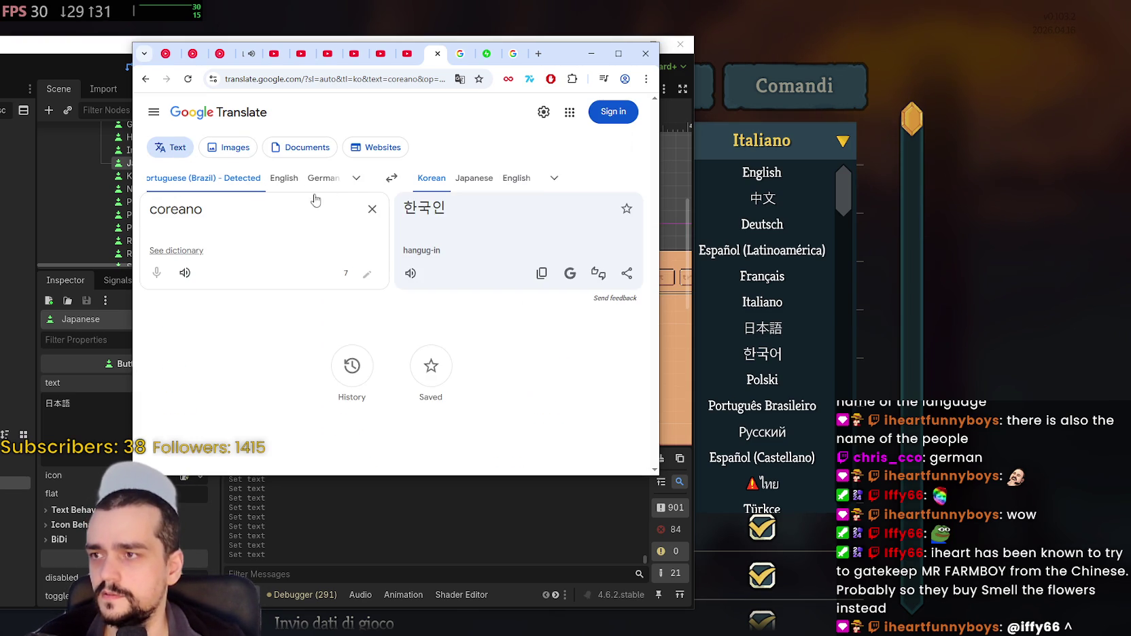
Step: Set Italian as the source language and view coreano's dictionary definitions
{"action": "left_click", "coordinate": [355, 178]}
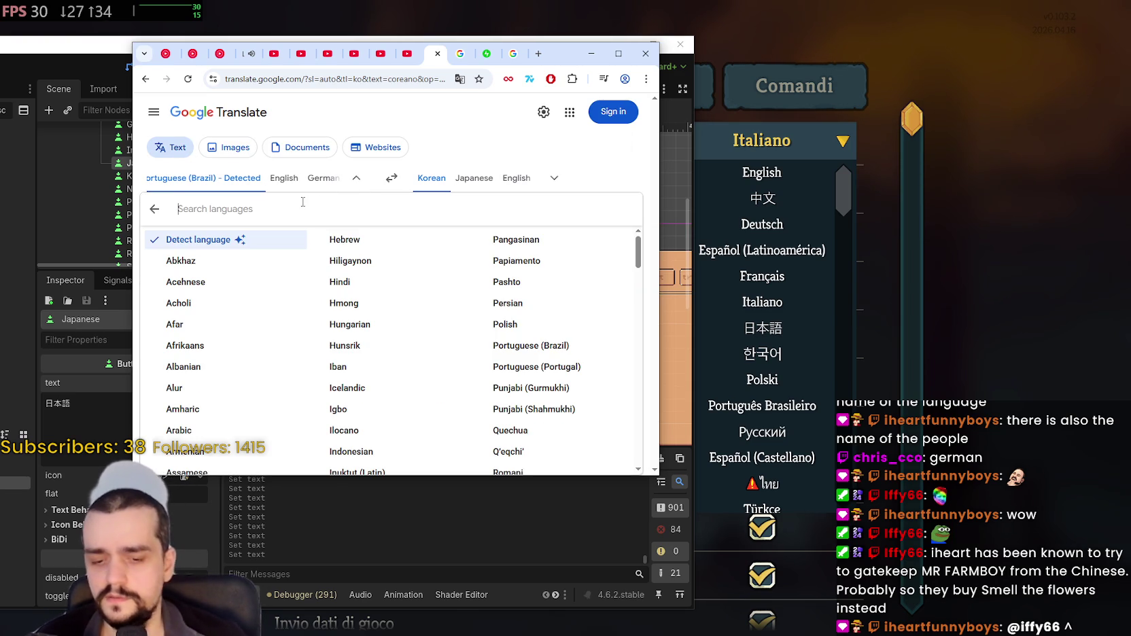
{"action": "type", "text": "Ital"}
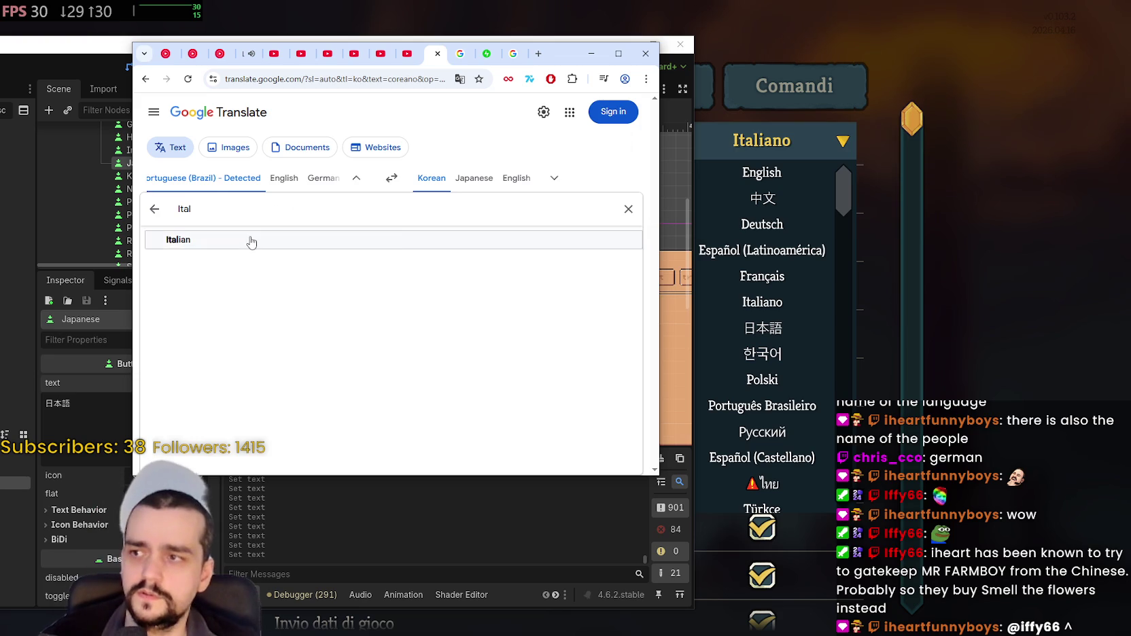
{"action": "left_click", "coordinate": [247, 240]}
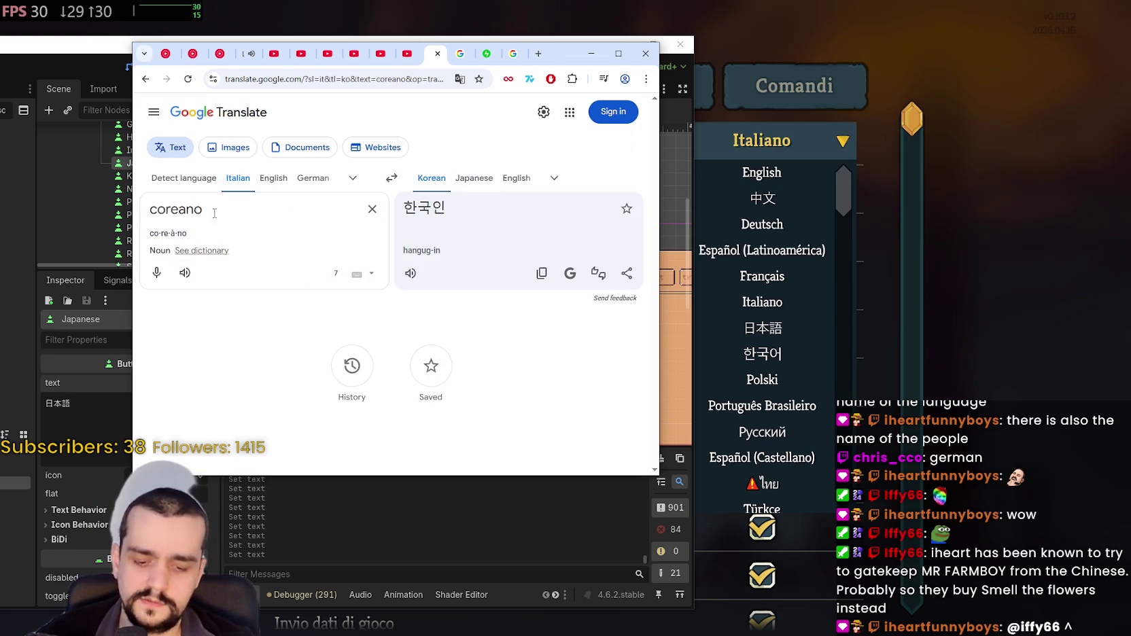
{"action": "left_click", "coordinate": [211, 250]}
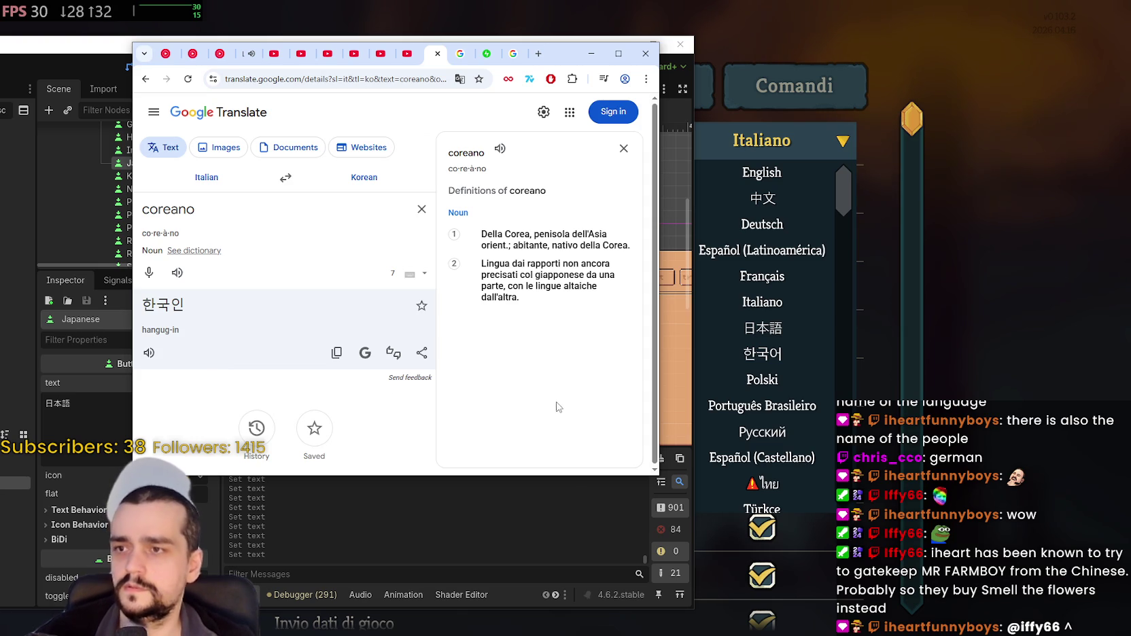
{"action": "left_click", "coordinate": [146, 79]}
Step: Leave the game's settings for the main menu and quit via Esci, confirming Sì
{"action": "left_click", "coordinate": [291, 223]}
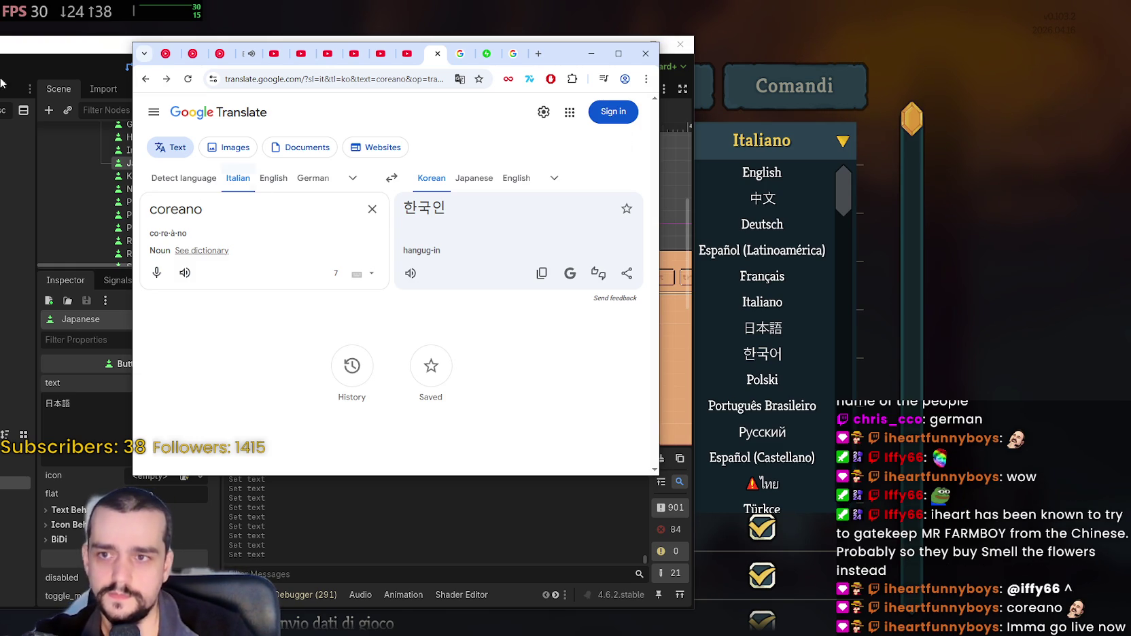
{"action": "left_click", "coordinate": [968, 214]}
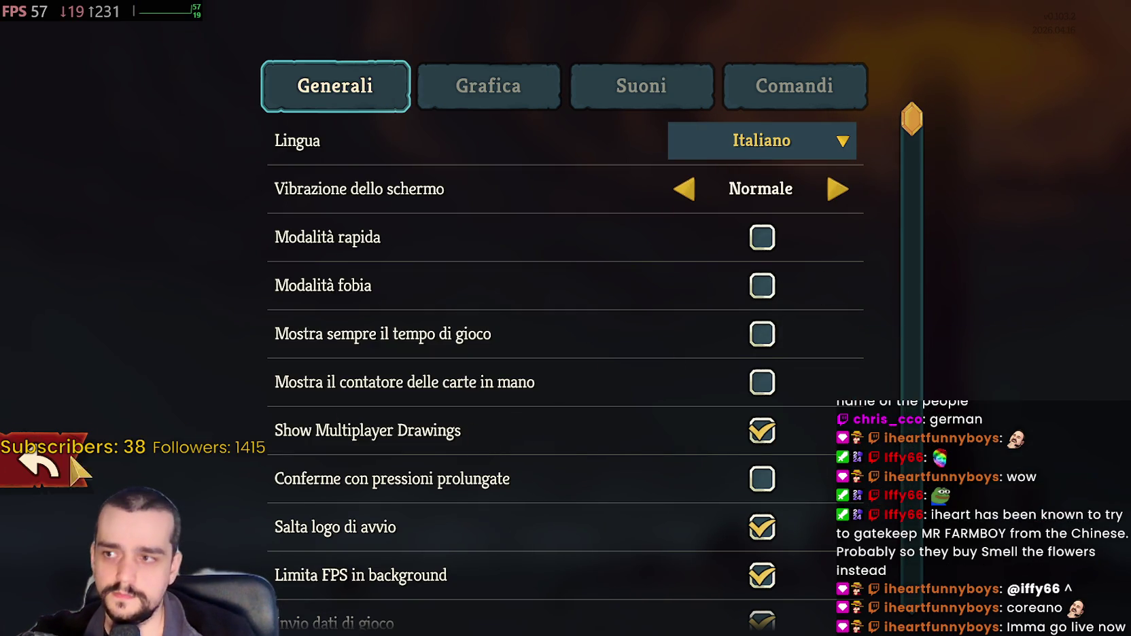
{"action": "left_click", "coordinate": [40, 466]}
{"action": "left_click", "coordinate": [457, 564]}
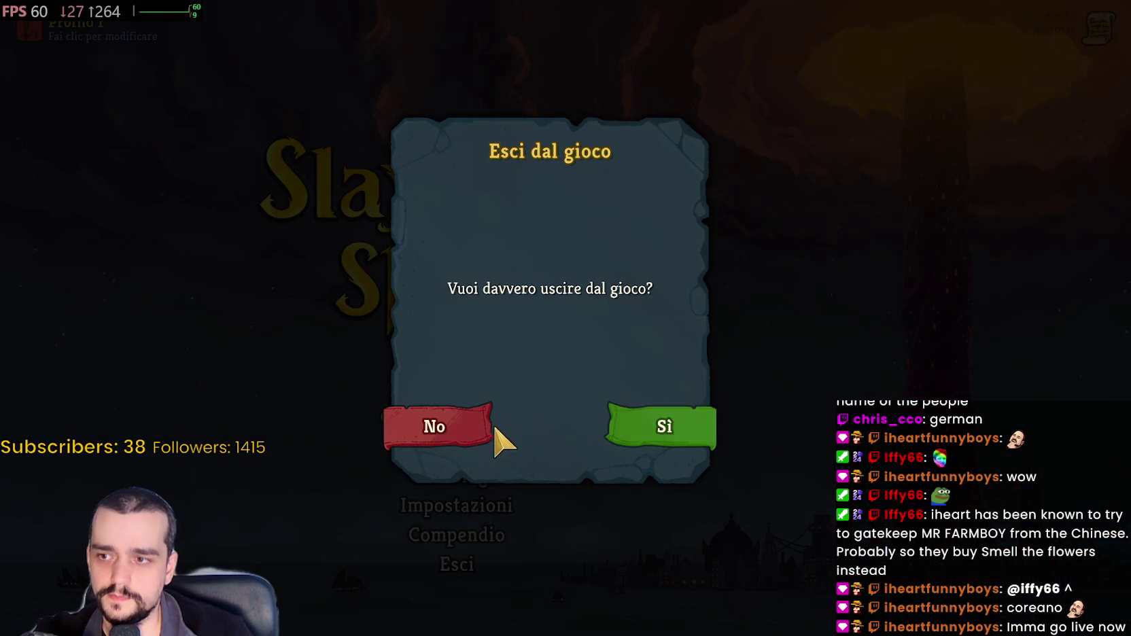
{"action": "left_click", "coordinate": [648, 441]}
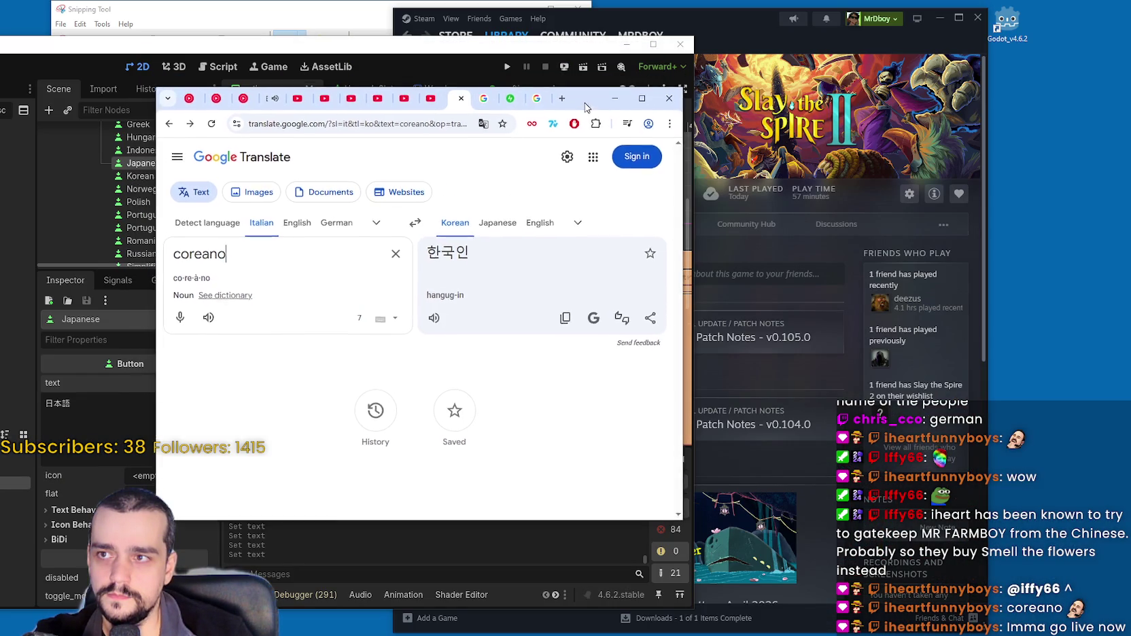
Step: Bring up the Godot editor and open MR FARMBOY's user data folder from the Project menu
{"action": "left_click", "coordinate": [756, 34]}
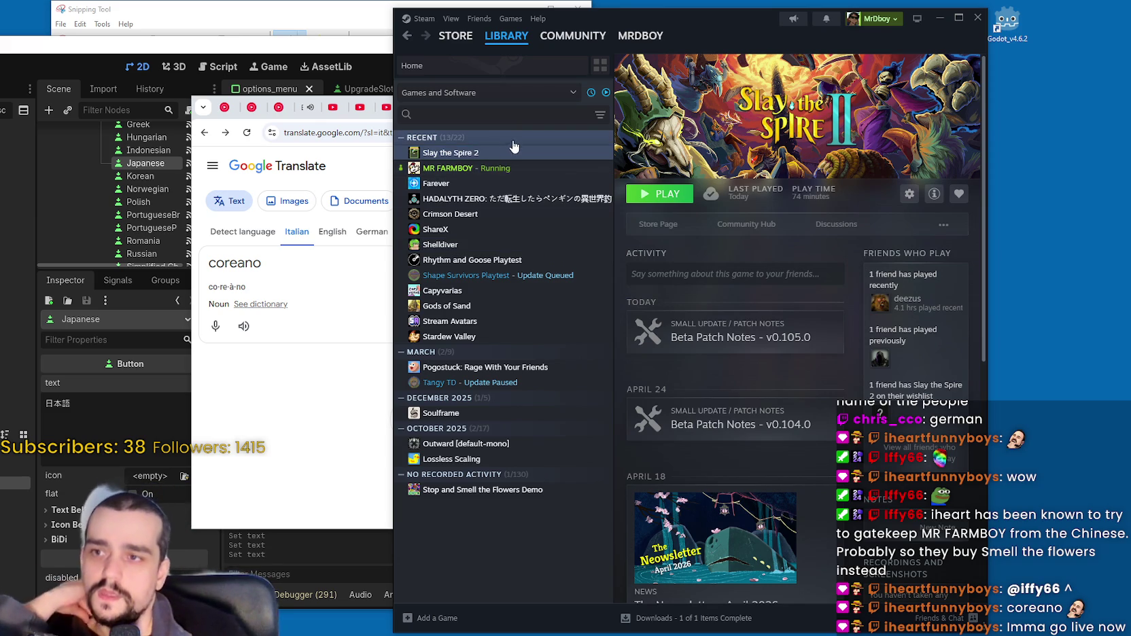
{"action": "left_click", "coordinate": [319, 406]}
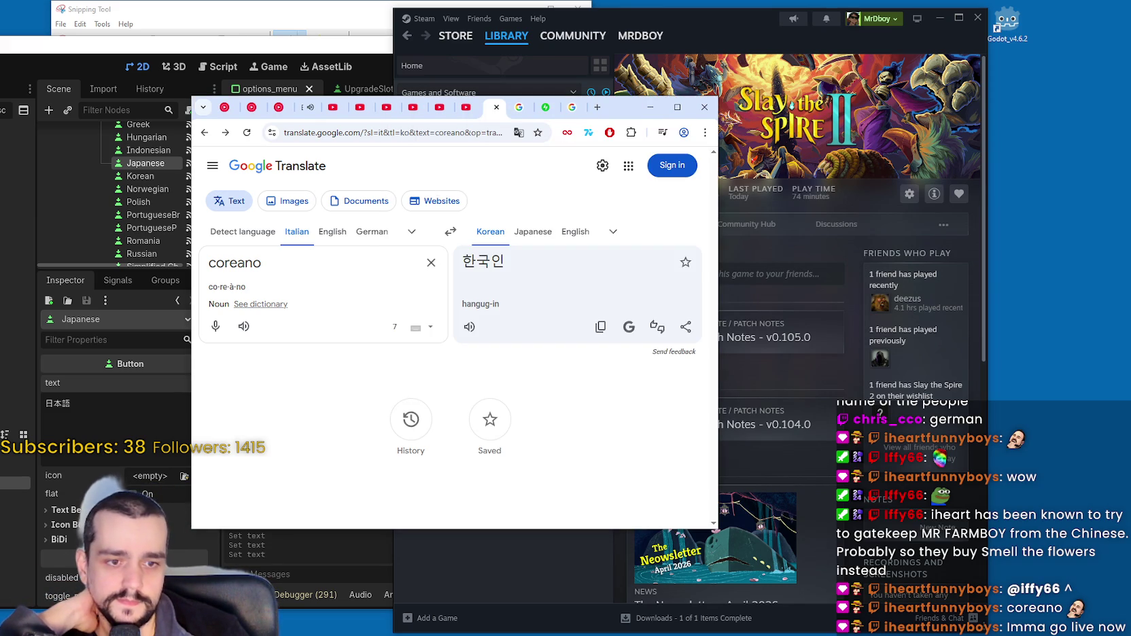
{"action": "left_click", "coordinate": [143, 50]}
{"action": "left_click", "coordinate": [82, 63]}
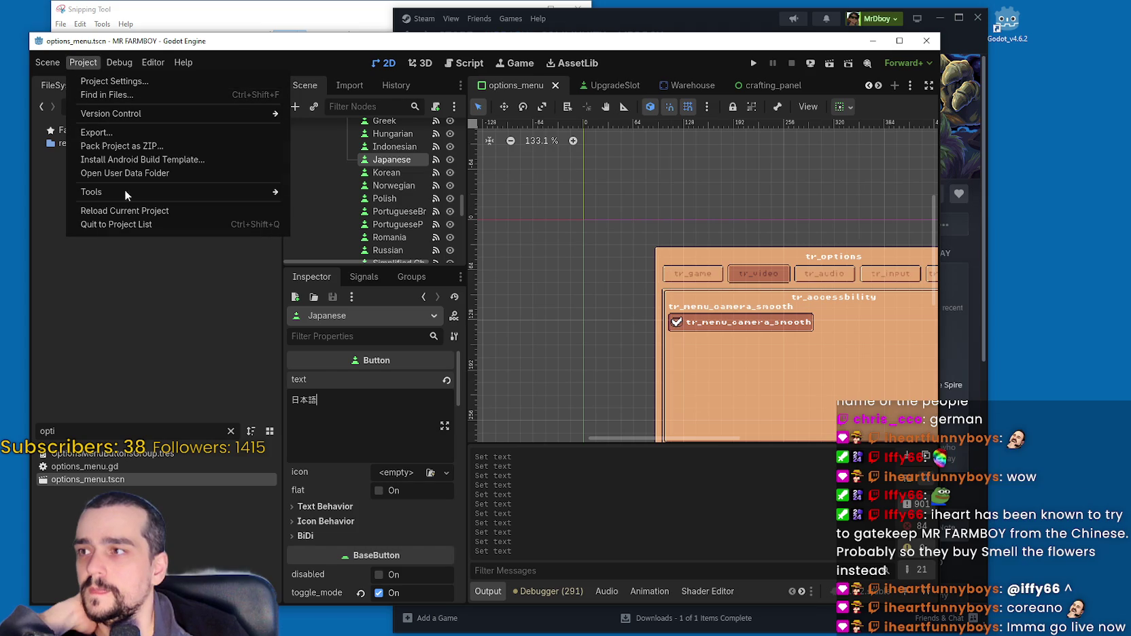
{"action": "left_click", "coordinate": [144, 174]}
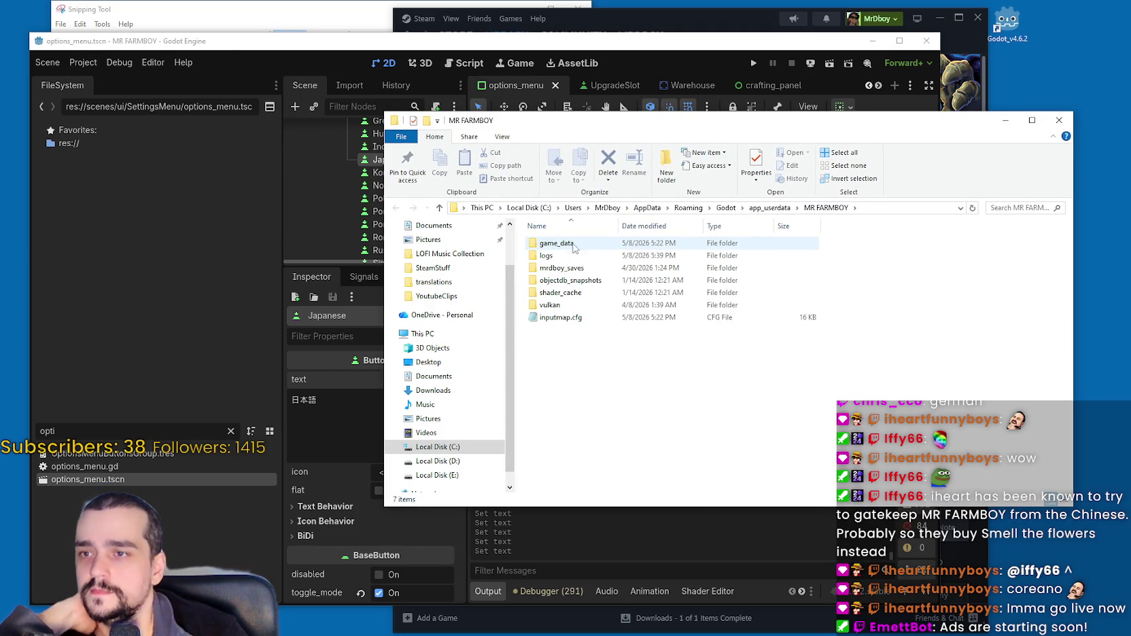
Step: Go into the game_data folder and open settings.ini in Notepad
{"action": "left_click", "coordinate": [556, 246]}
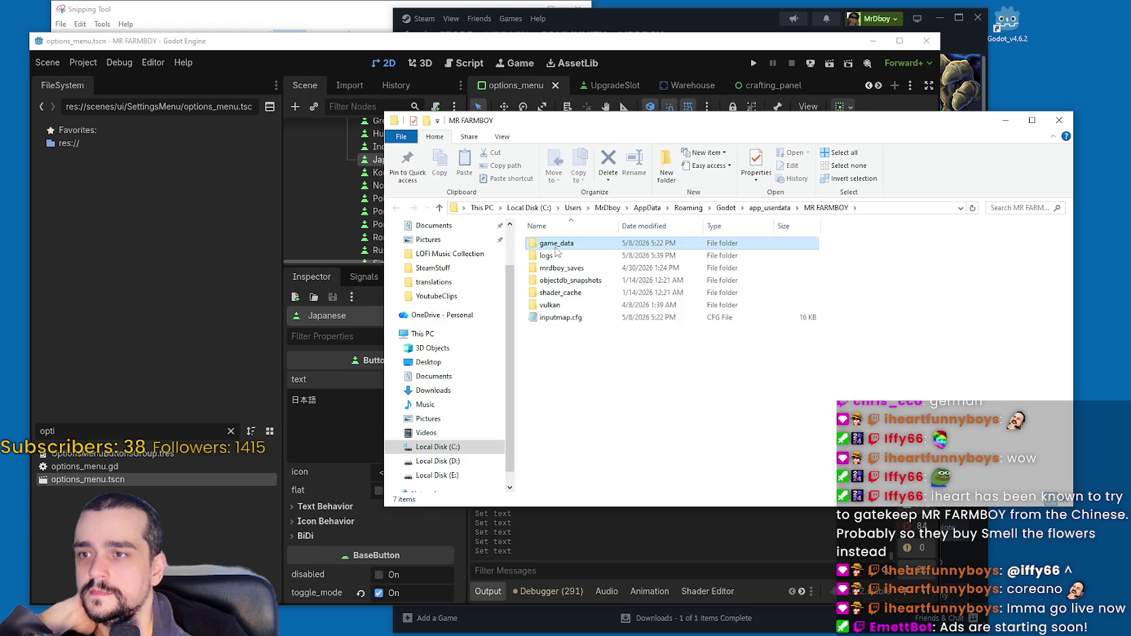
{"action": "double_click", "coordinate": [555, 244]}
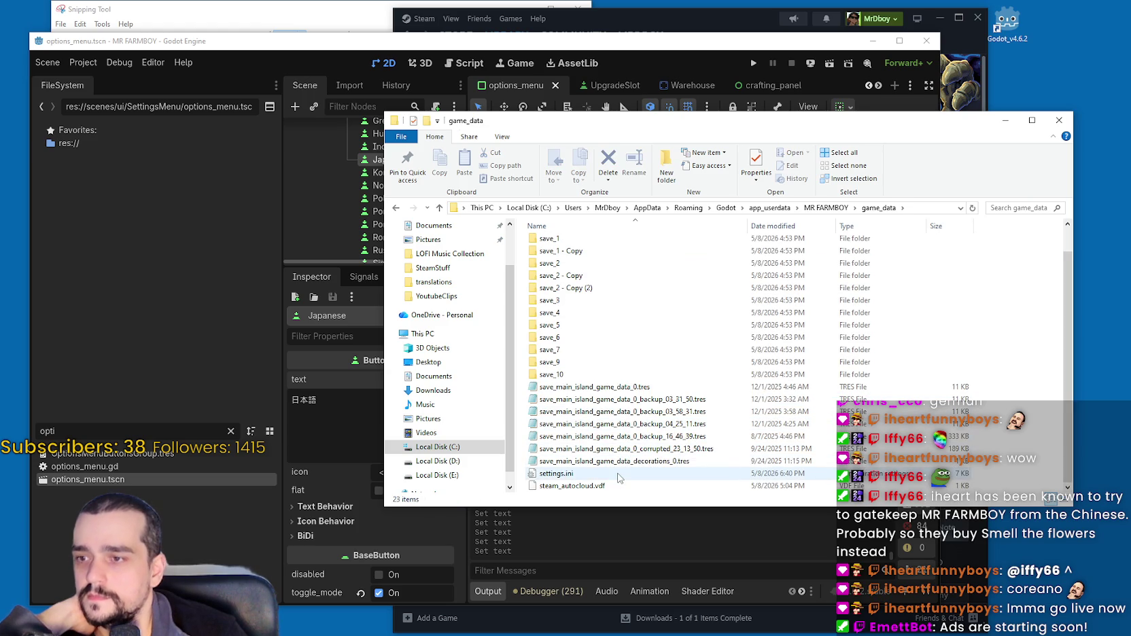
{"action": "double_click", "coordinate": [617, 474]}
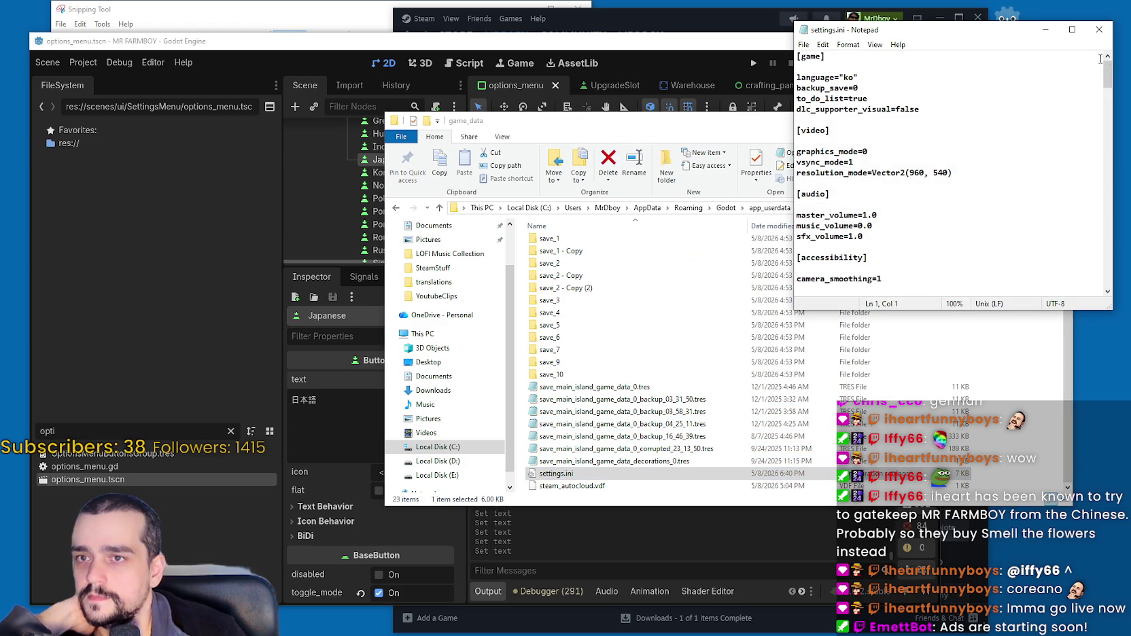
Step: Change the language value in settings.ini from "ko" to "auto" and save the file
{"action": "left_click_drag", "start_coordinate": [854, 77], "coordinate": [843, 77]}
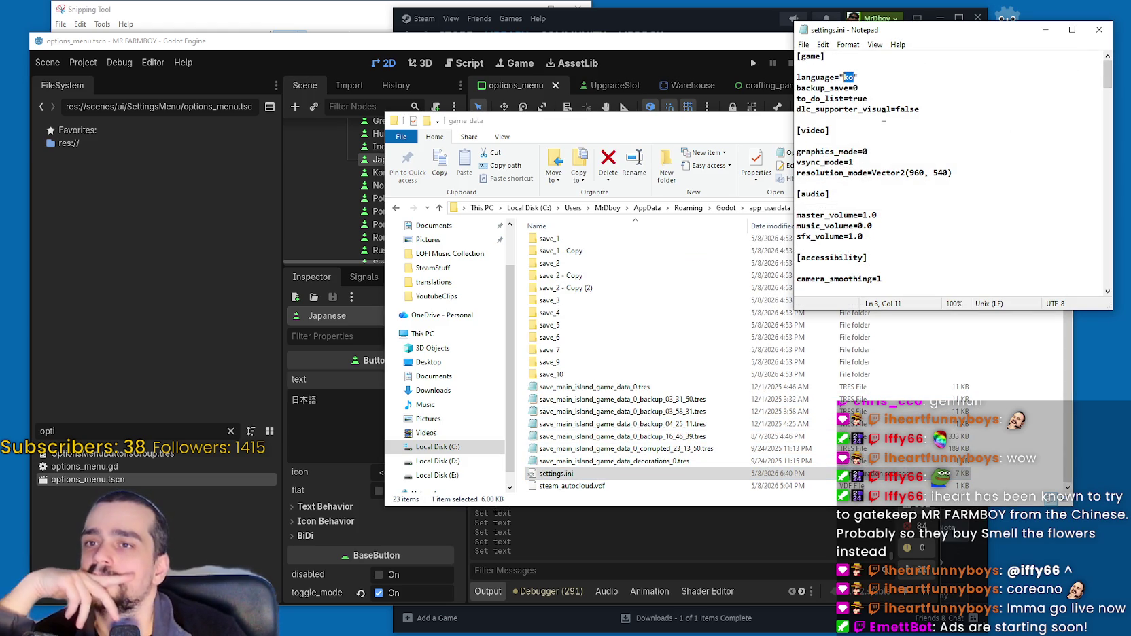
{"action": "left_click_drag", "start_coordinate": [877, 77], "coordinate": [798, 78]}
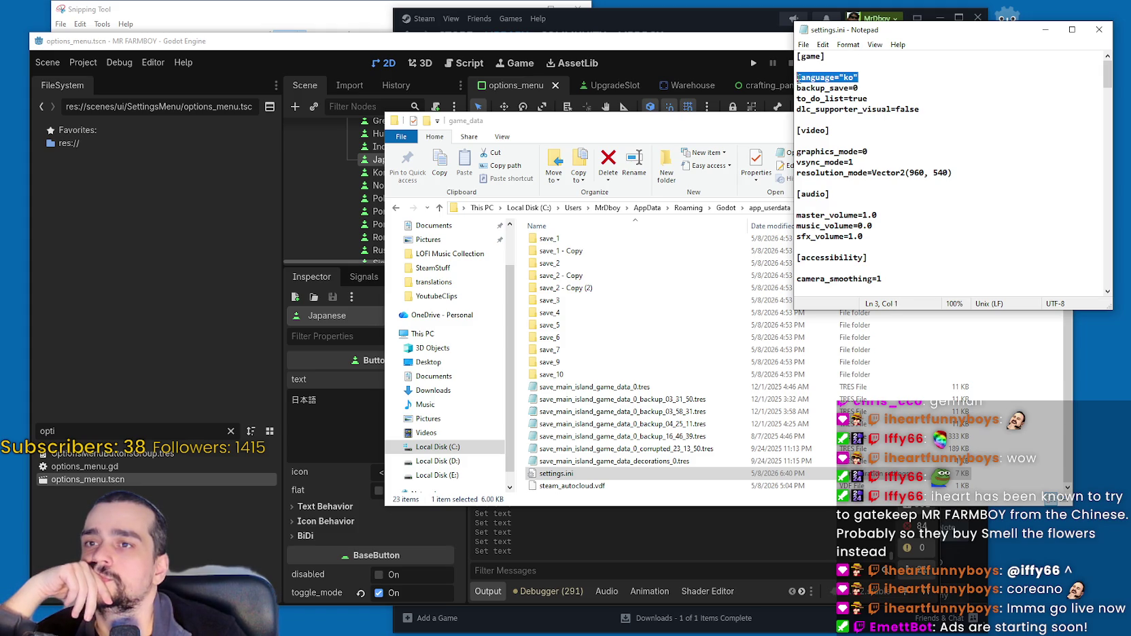
{"action": "scroll", "coordinate": [941, 257], "scroll_direction": "down", "scroll_amount": 5}
{"action": "scroll", "coordinate": [928, 266], "scroll_direction": "up", "scroll_amount": 5}
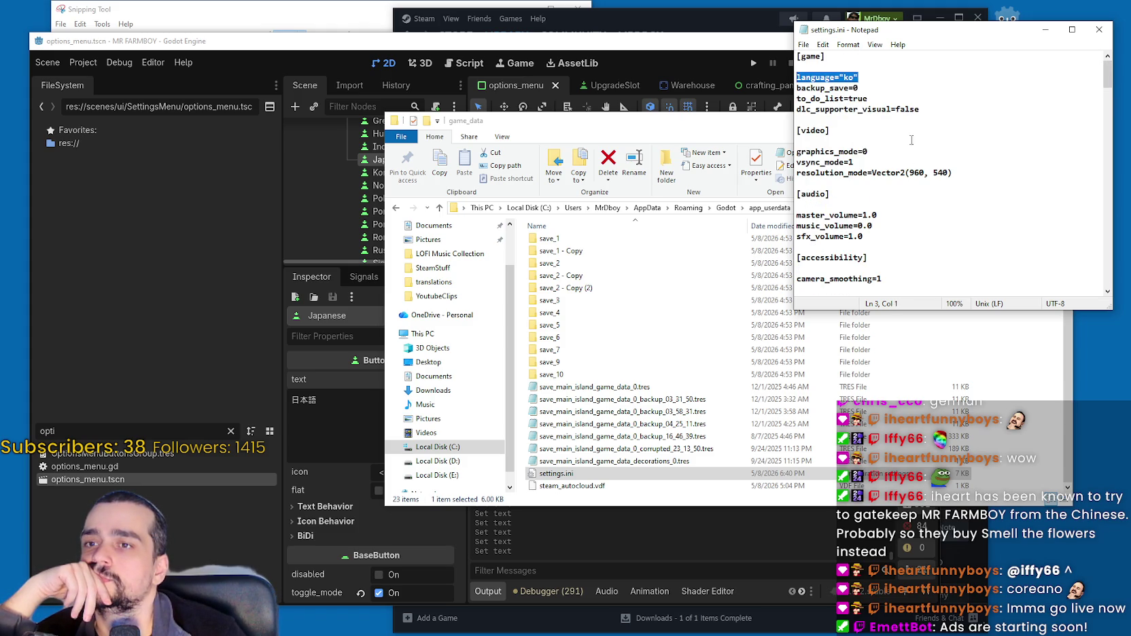
{"action": "left_click", "coordinate": [865, 77]}
{"action": "left_click_drag", "start_coordinate": [854, 77], "coordinate": [844, 77]}
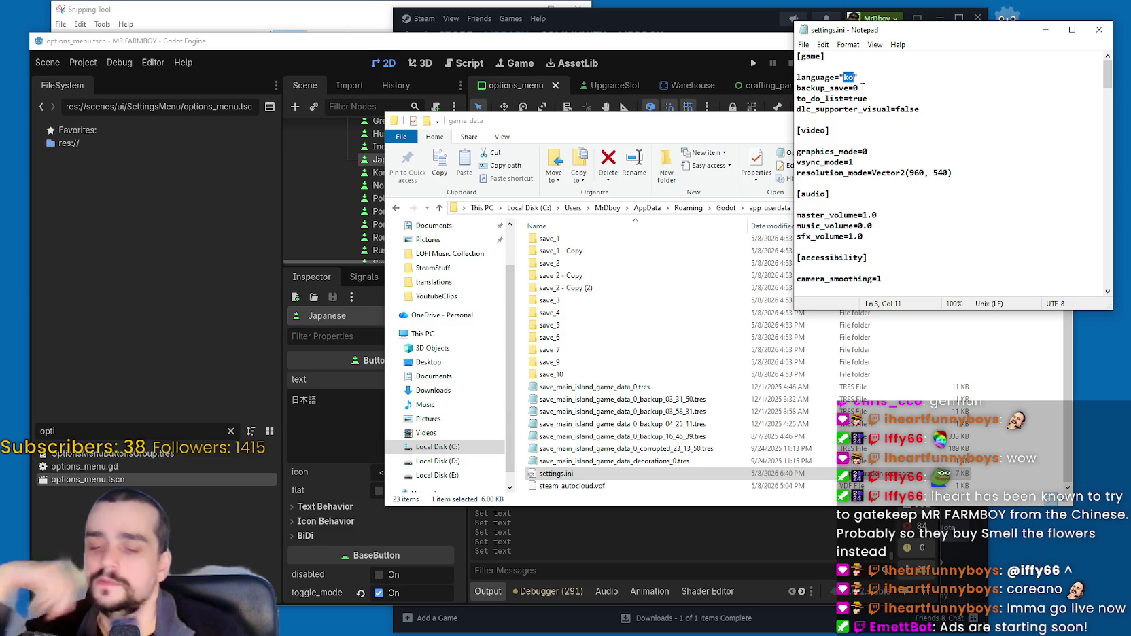
{"action": "type", "text": "autpo"}
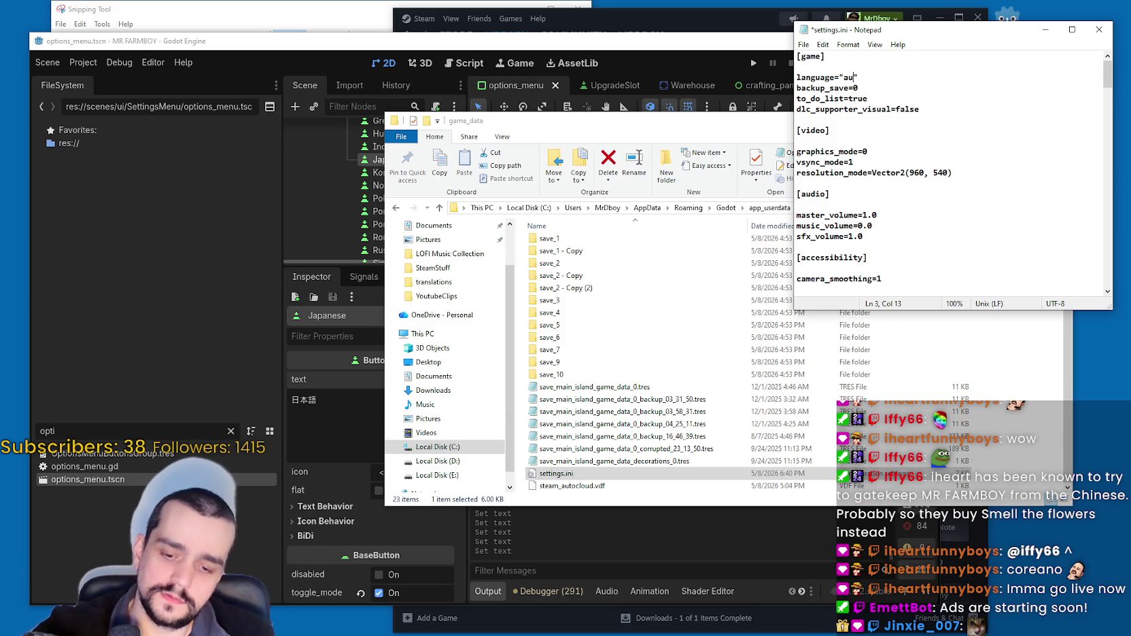
{"action": "key", "text": "BackSpace"}
{"action": "key", "text": "BackSpace"}
{"action": "type", "text": "o"}
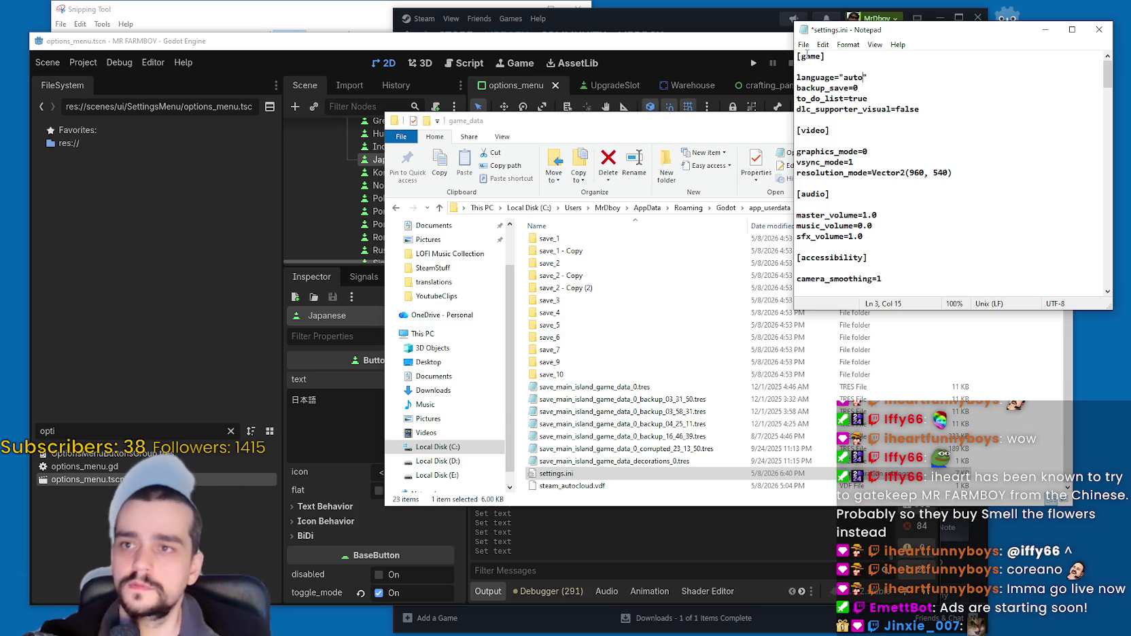
{"action": "left_click", "coordinate": [803, 45]}
{"action": "left_click", "coordinate": [822, 96]}
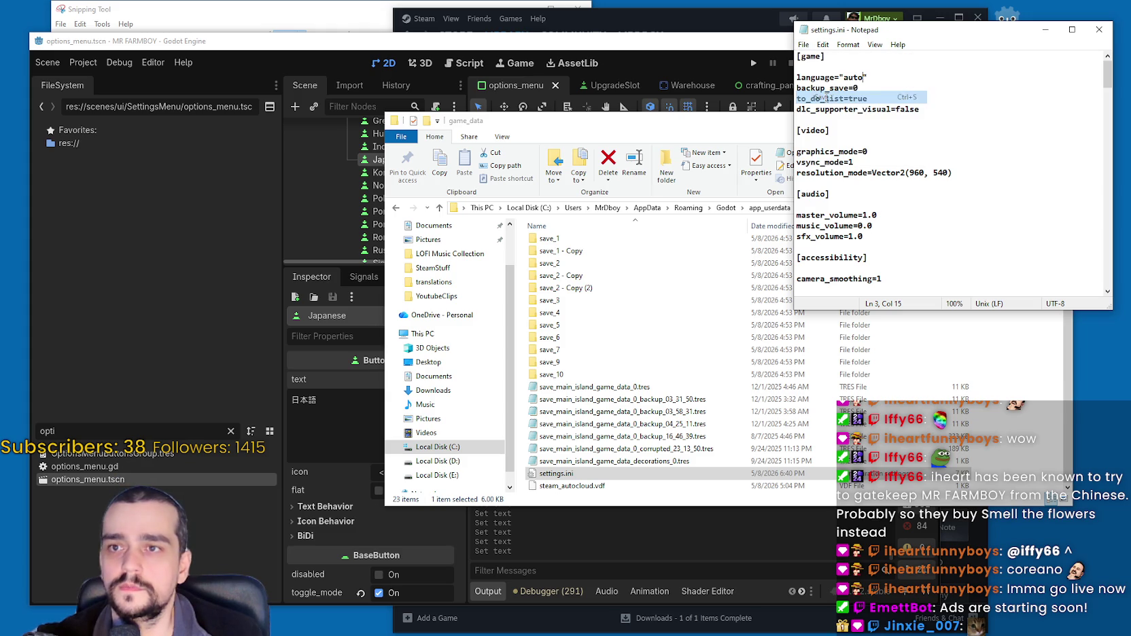
Step: Close Notepad, run the MR FARMBOY project from Godot, and bring the editor back in front
{"action": "left_click", "coordinate": [1094, 31]}
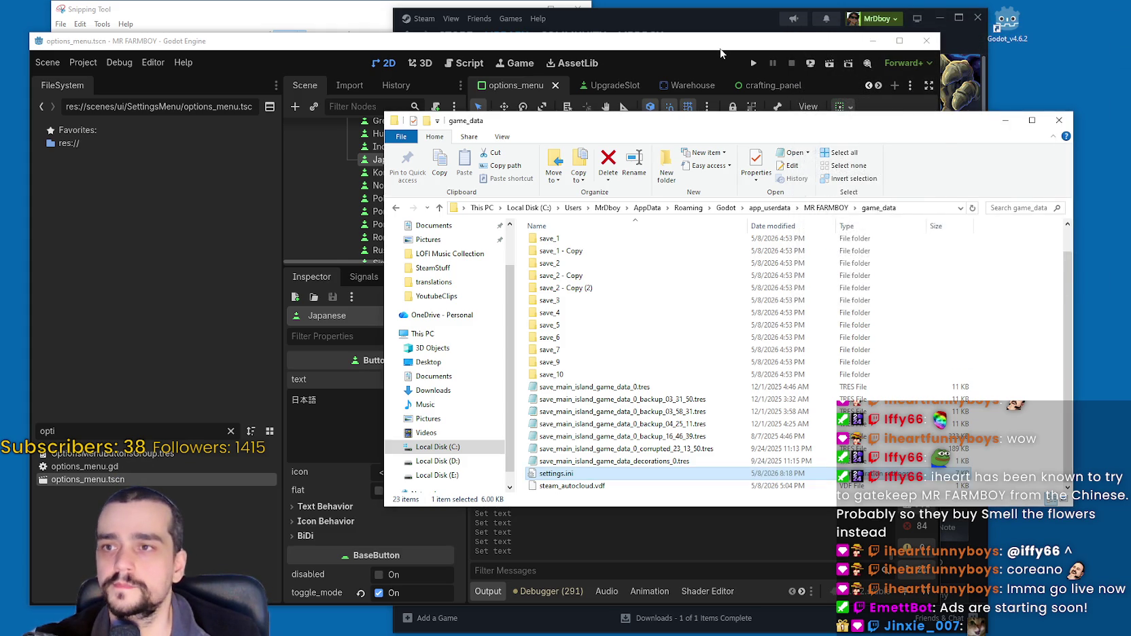
{"action": "left_click", "coordinate": [758, 66]}
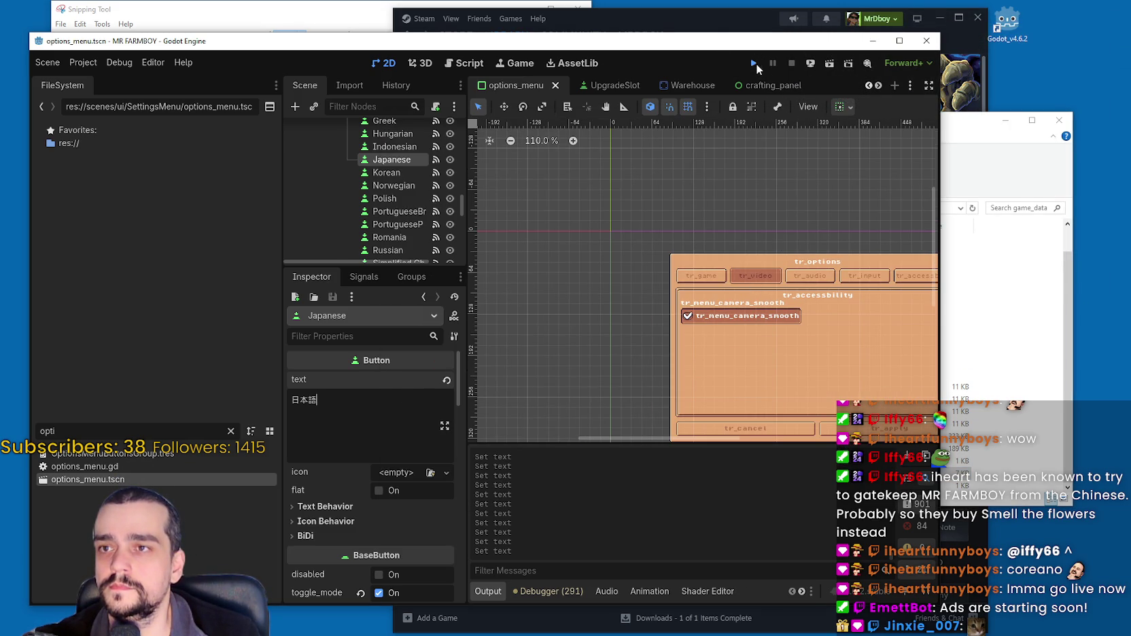
{"action": "left_click", "coordinate": [756, 64]}
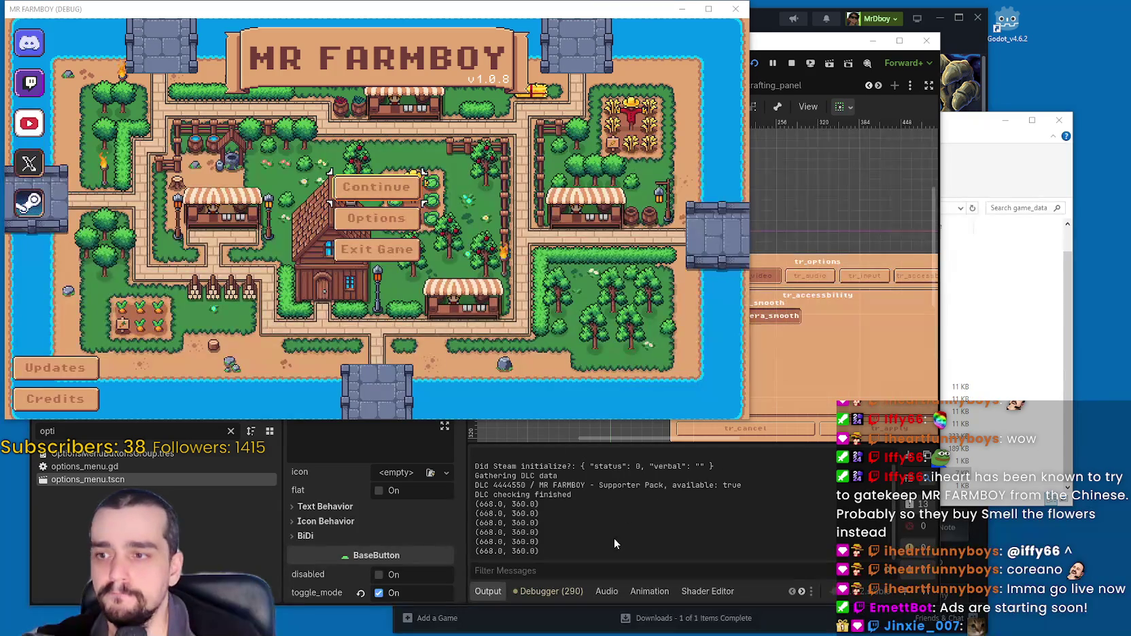
{"action": "left_click", "coordinate": [615, 536]}
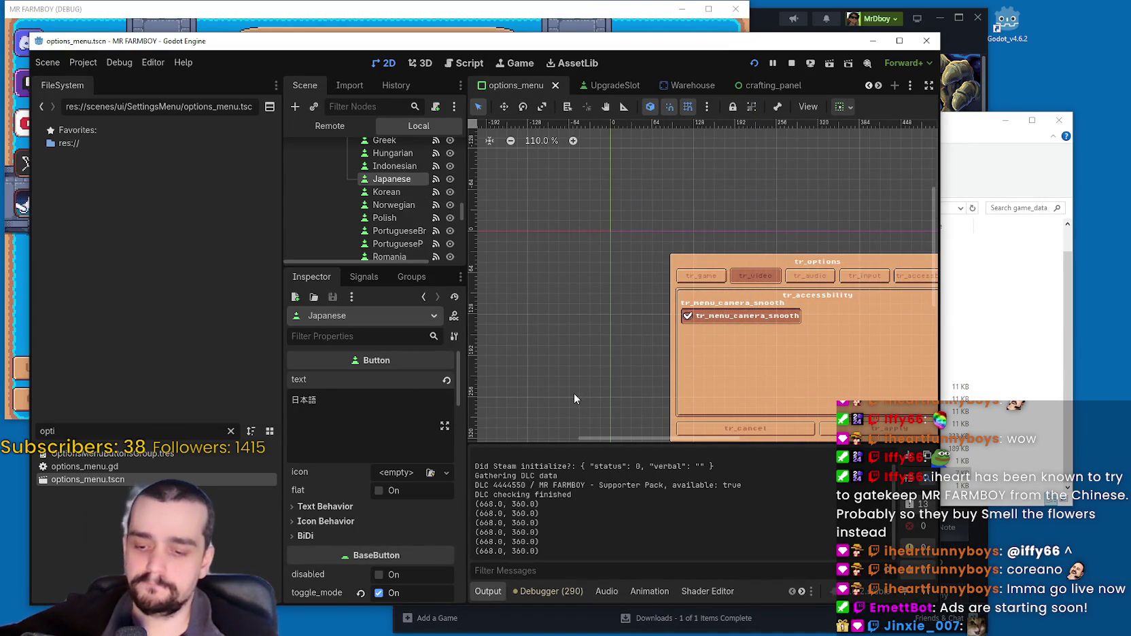
Step: Search the project for a single quote, then for "auto from the Script workspace
{"action": "key", "text": "ctrl+shift+f"}
{"action": "key", "text": "BackSpace"}
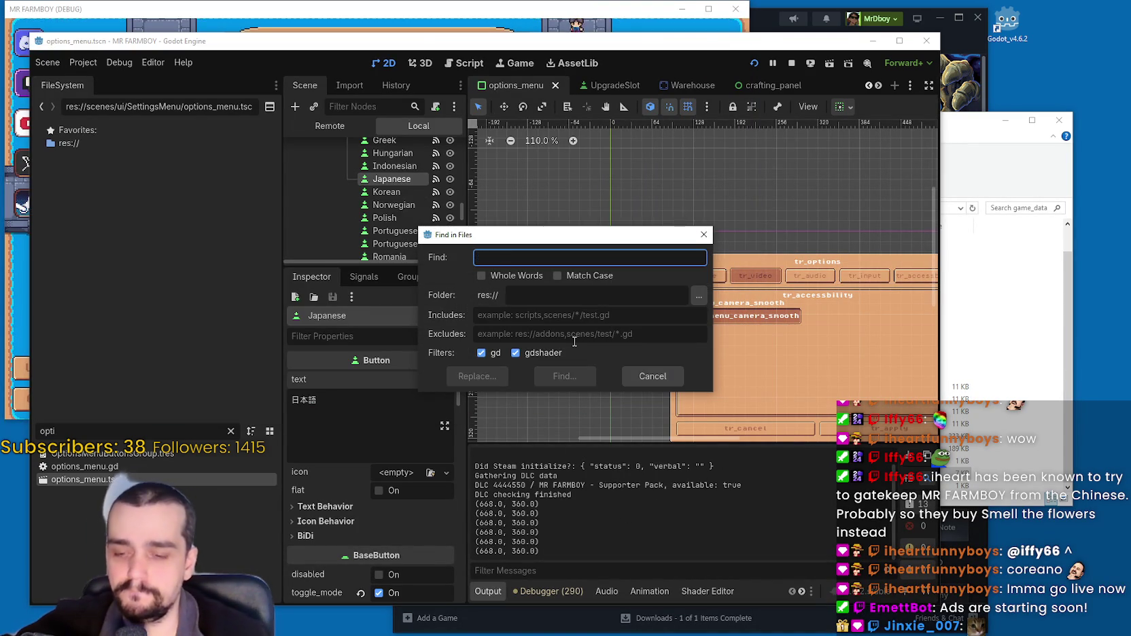
{"action": "type", "text": "'"}
{"action": "key", "text": "Return"}
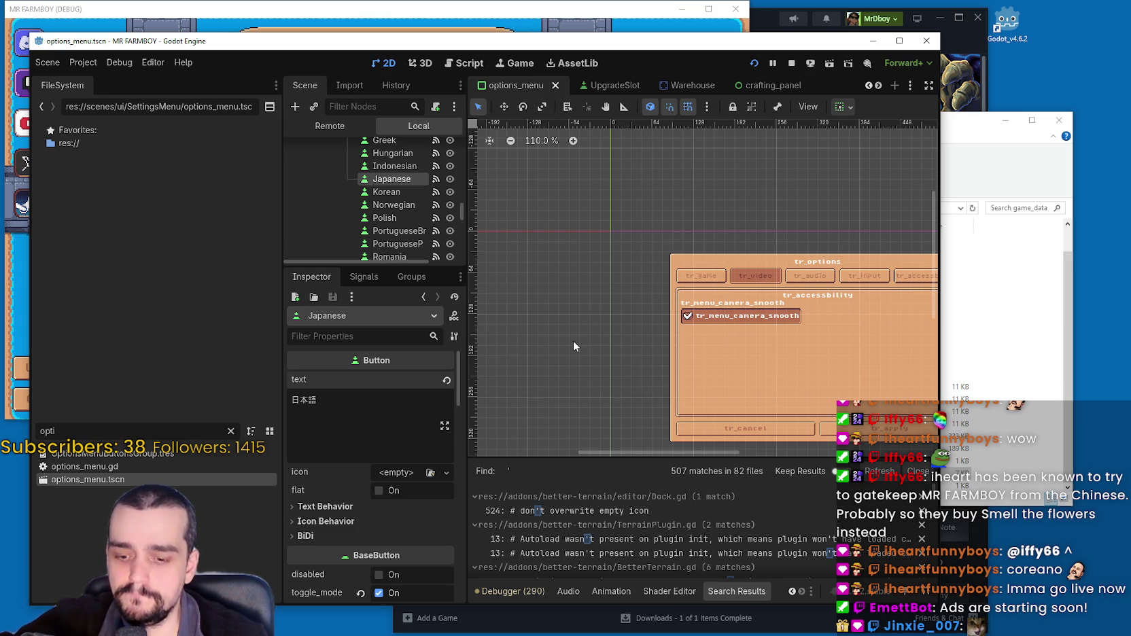
{"action": "left_click", "coordinate": [466, 63]}
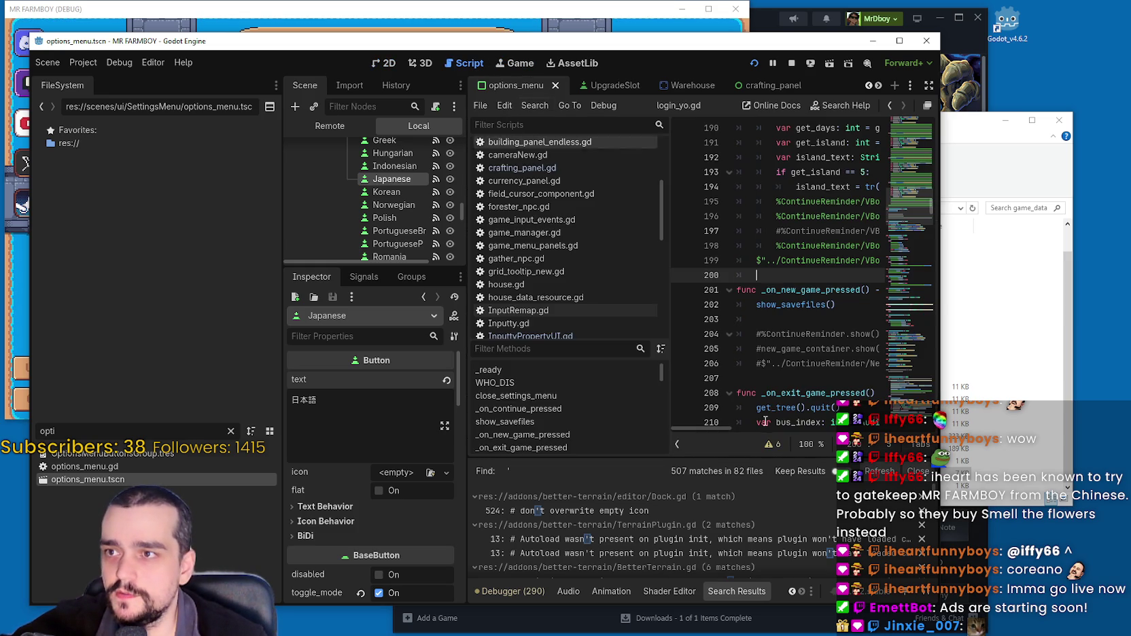
{"action": "key", "text": "ctrl+shift+f"}
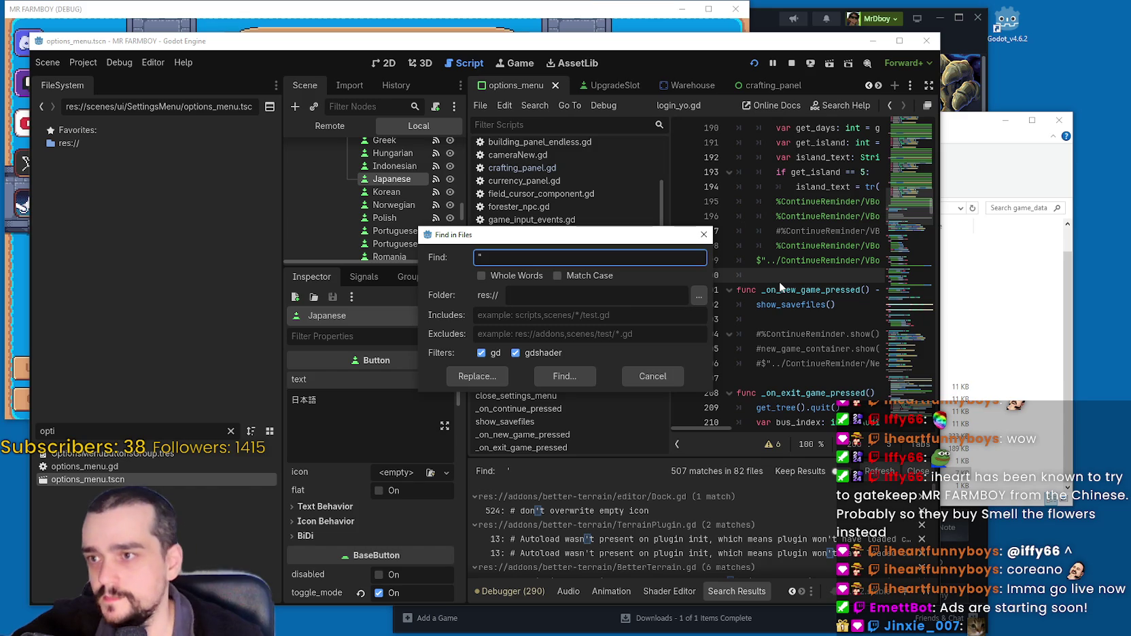
{"action": "type", "text": "\"auto"}
{"action": "key", "text": "Return"}
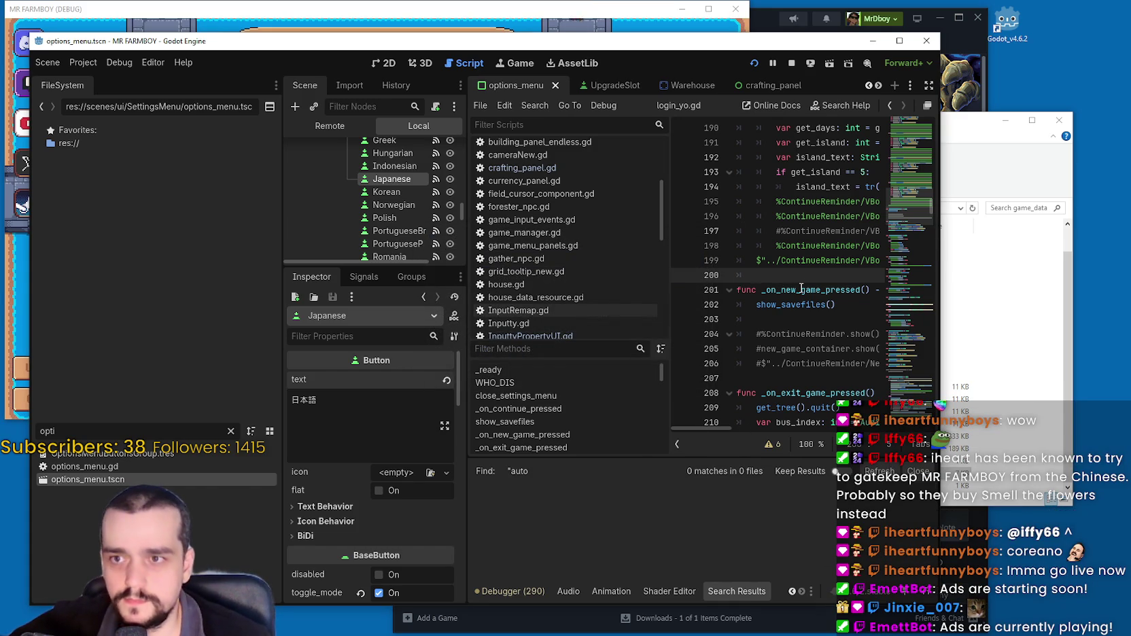
Step: Search res:// for auto without the quote and scroll through the 90 matches in 24 files
{"action": "key", "text": "ctrl+shift+f"}
{"action": "left_click", "coordinate": [475, 261]}
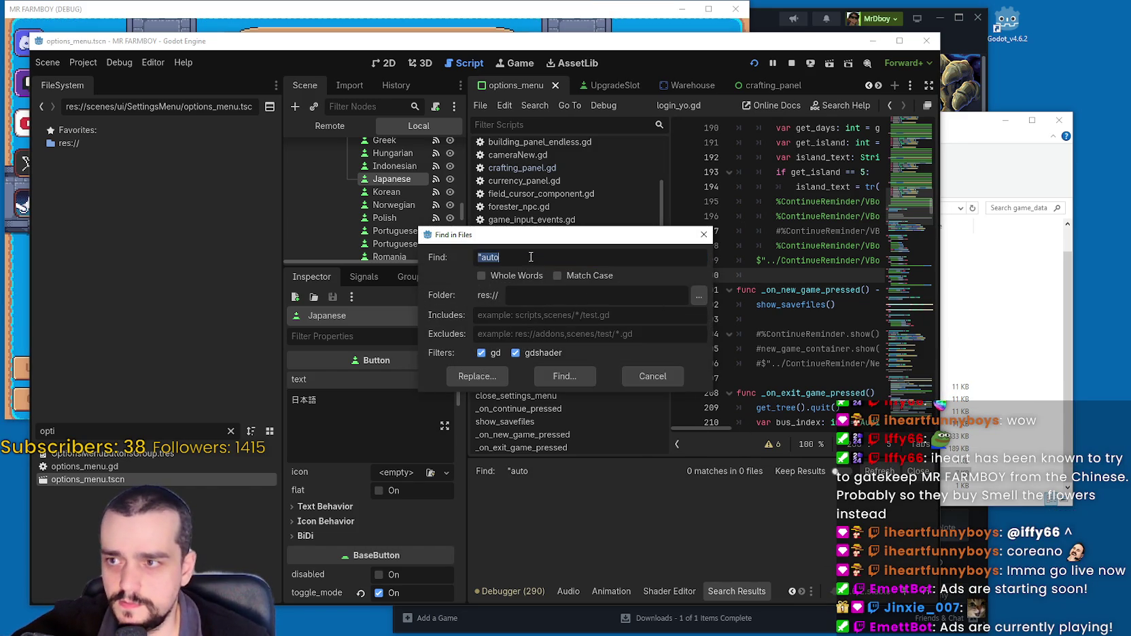
{"action": "key", "text": "Delete"}
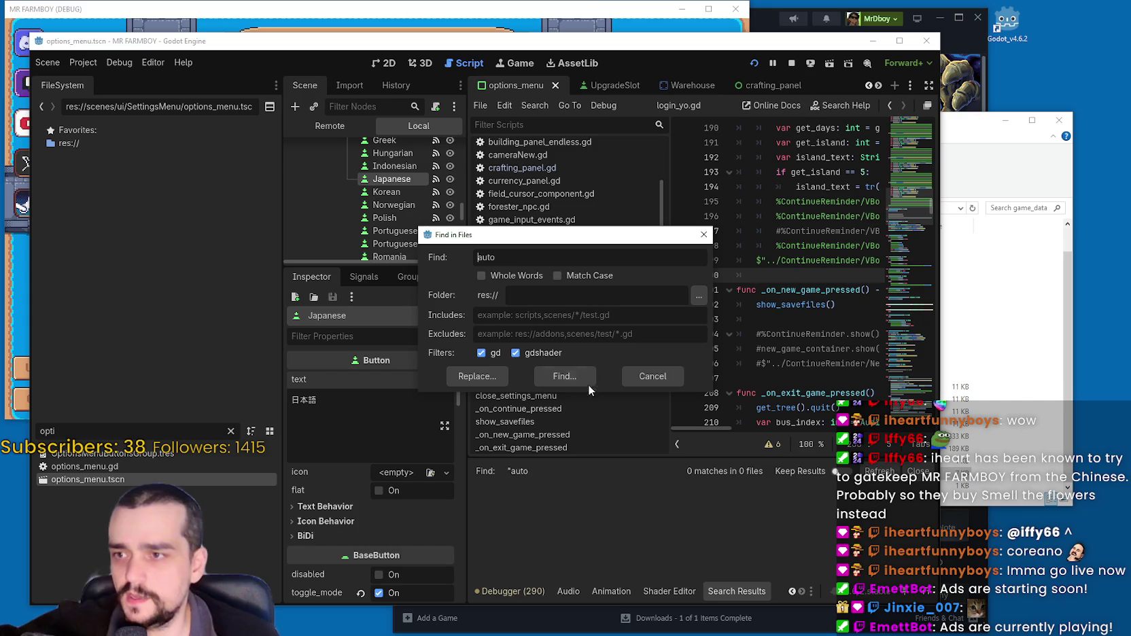
{"action": "left_click", "coordinate": [581, 375]}
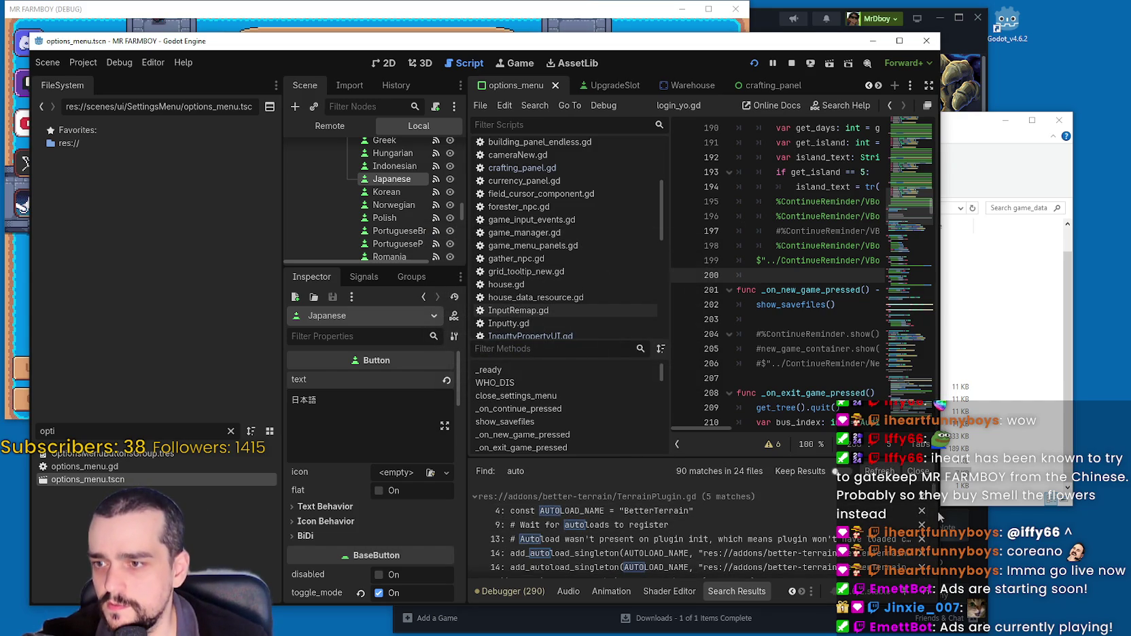
{"action": "scroll", "coordinate": [936, 506], "scroll_direction": "down", "scroll_amount": 10}
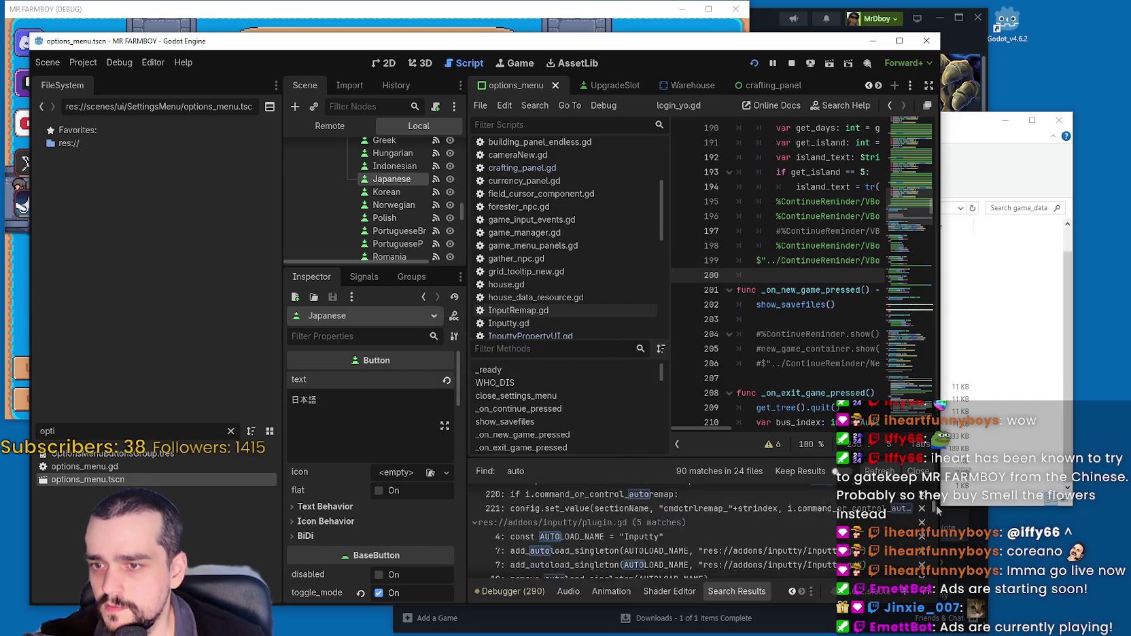
{"action": "scroll", "coordinate": [937, 516], "scroll_direction": "down", "scroll_amount": 10}
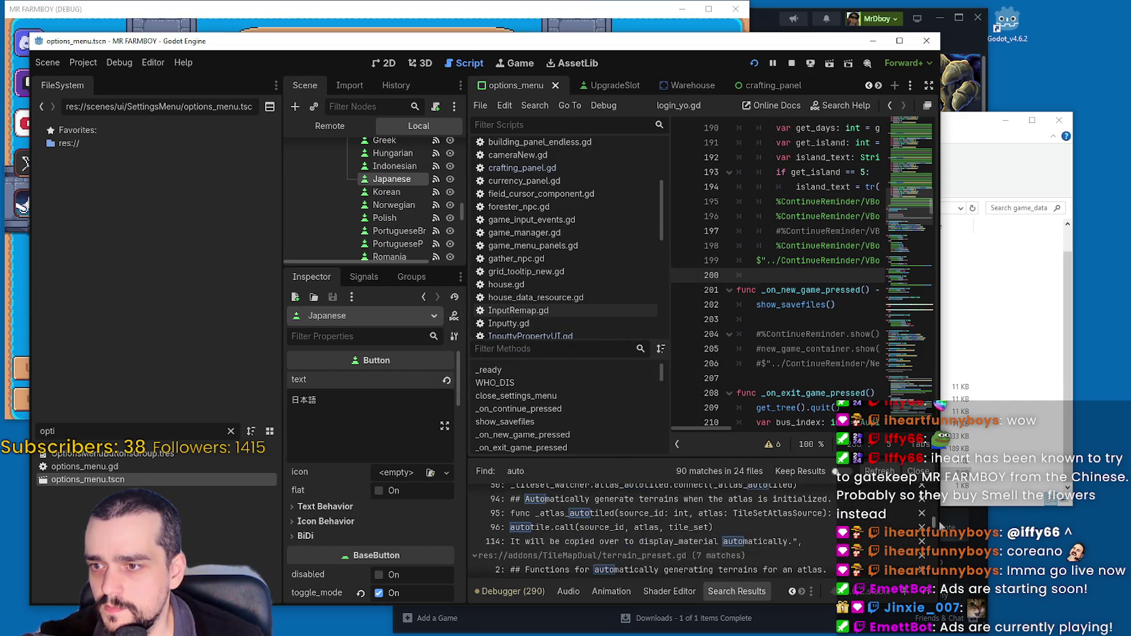
{"action": "scroll", "coordinate": [941, 530], "scroll_direction": "down", "scroll_amount": 10}
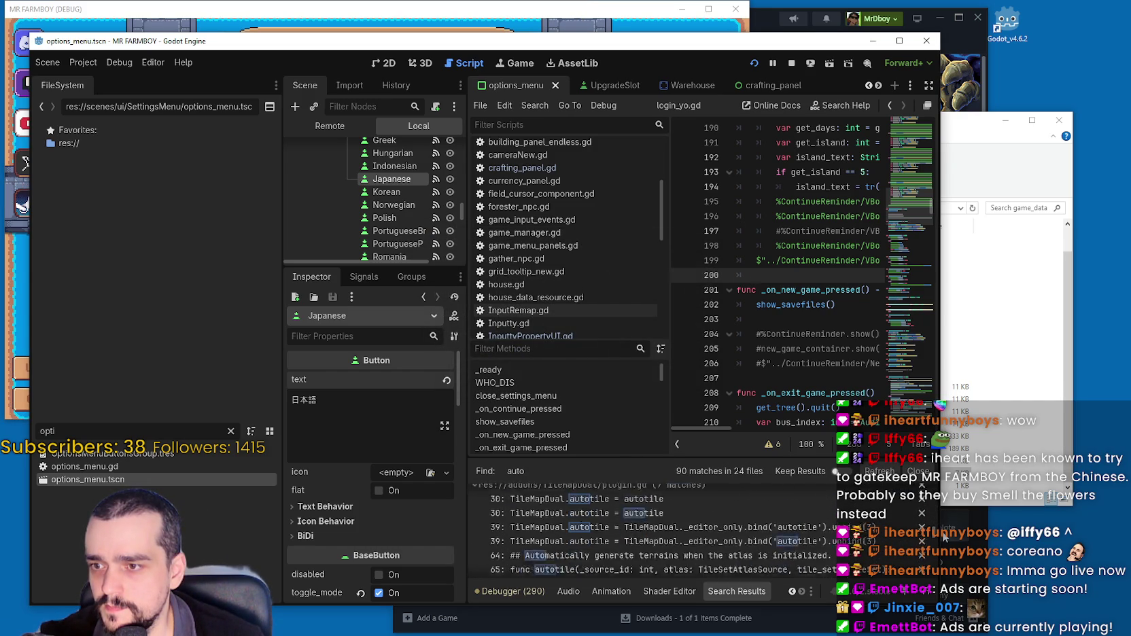
{"action": "scroll", "coordinate": [944, 540], "scroll_direction": "down", "scroll_amount": 10}
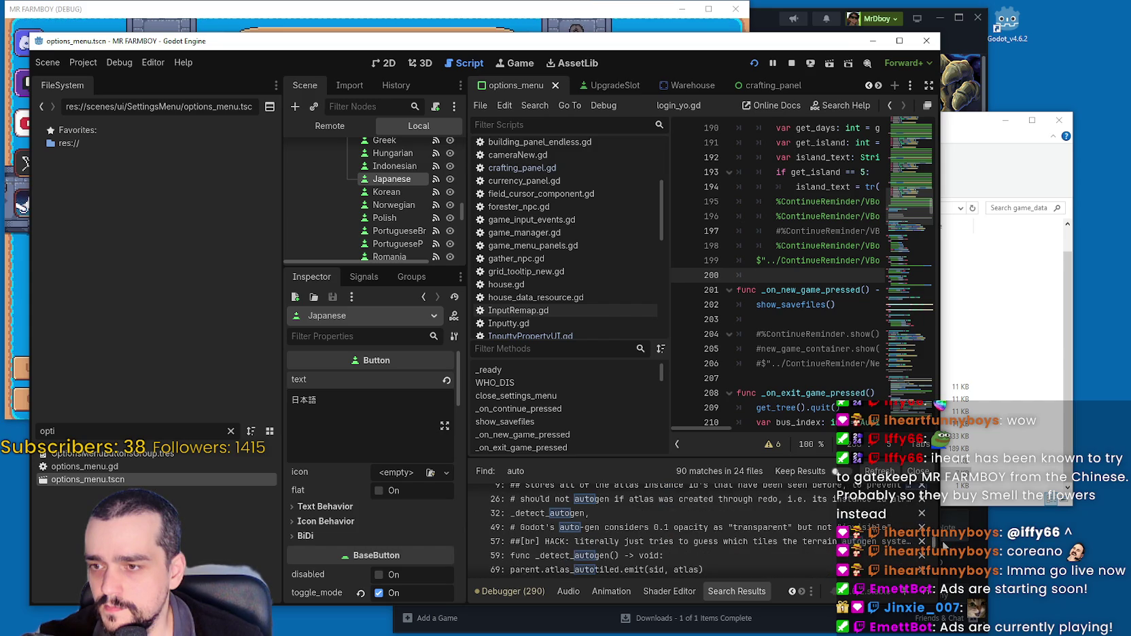
{"action": "scroll", "coordinate": [942, 542], "scroll_direction": "down", "scroll_amount": 4}
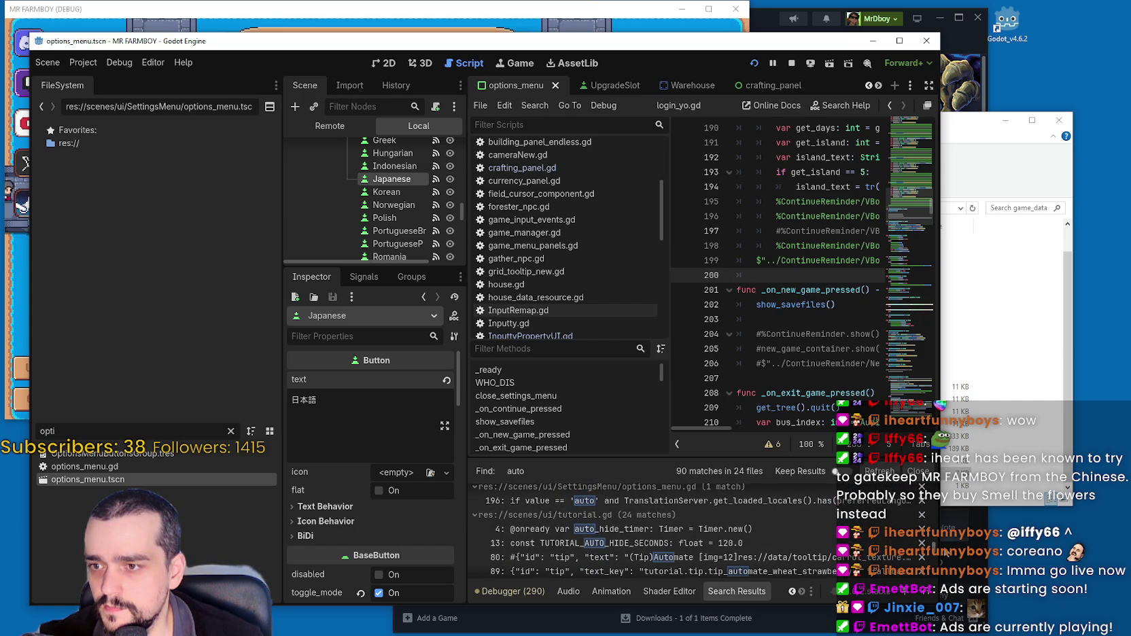
Step: Open options_menu.gd at line 196's 'auto' check in set_language and widen the editor window
{"action": "left_click", "coordinate": [595, 501]}
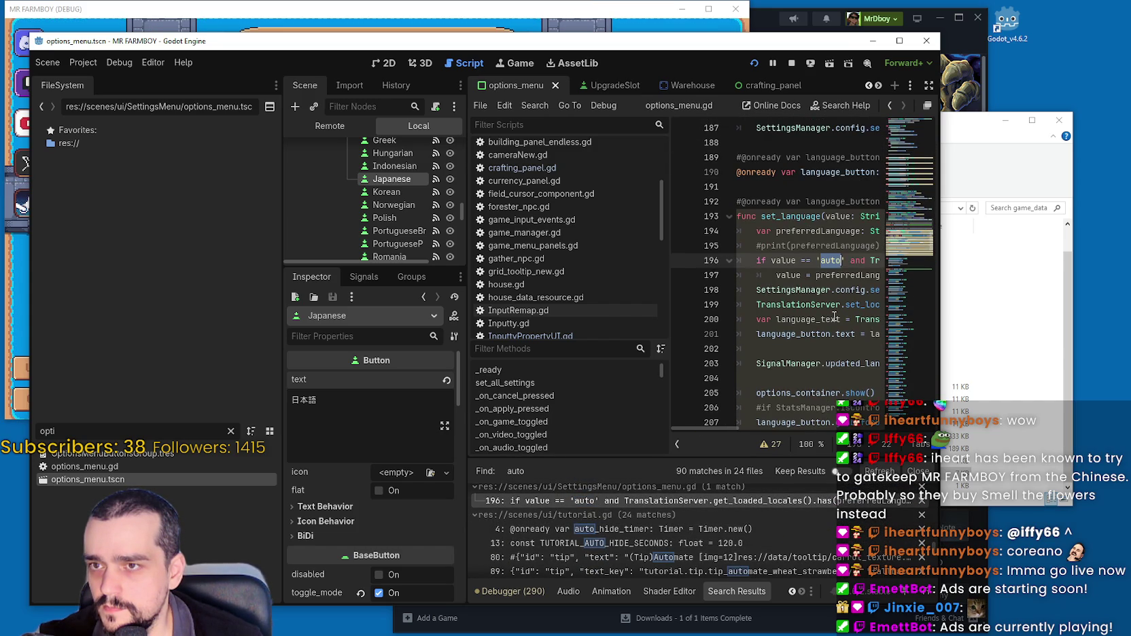
{"action": "left_click", "coordinate": [855, 275]}
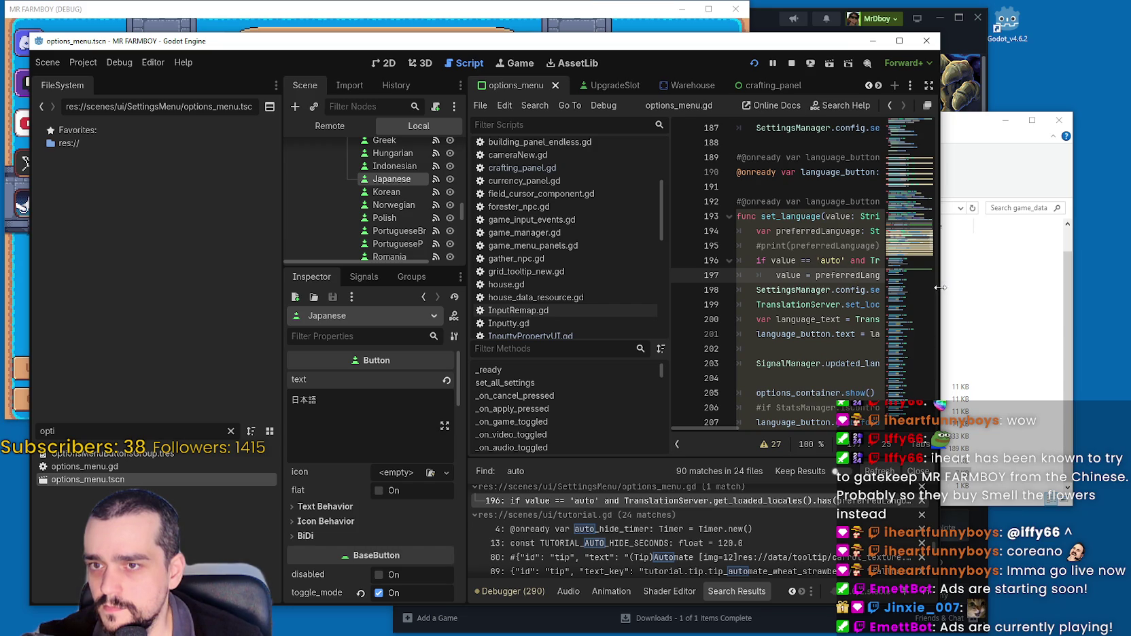
{"action": "left_click_drag", "start_coordinate": [941, 289], "coordinate": [1045, 289]}
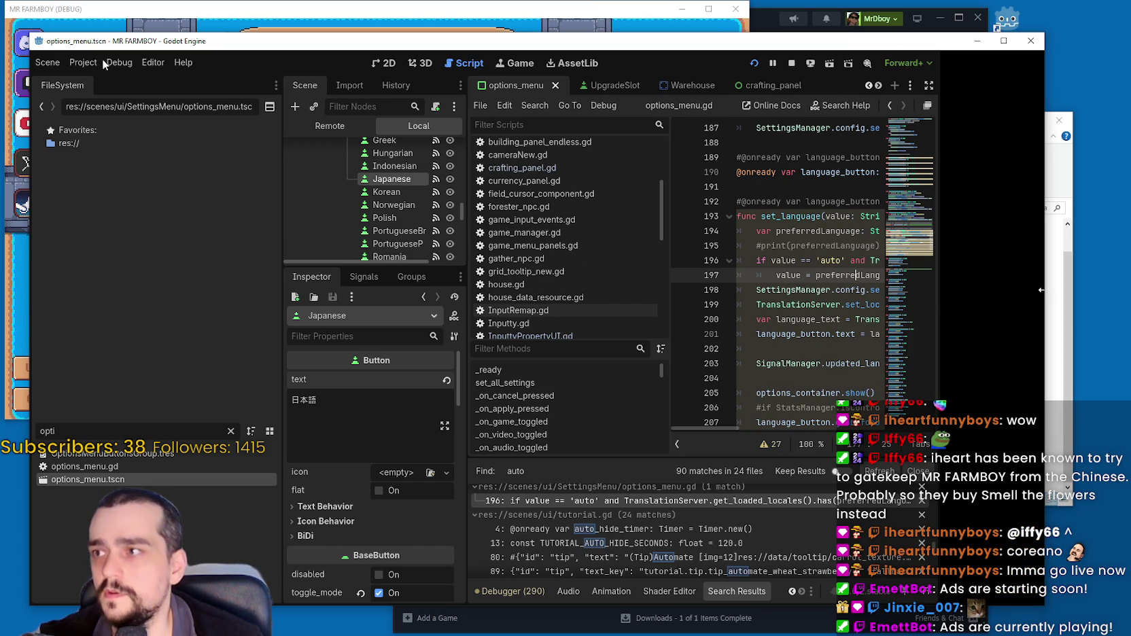
{"action": "left_click", "coordinate": [79, 61]}
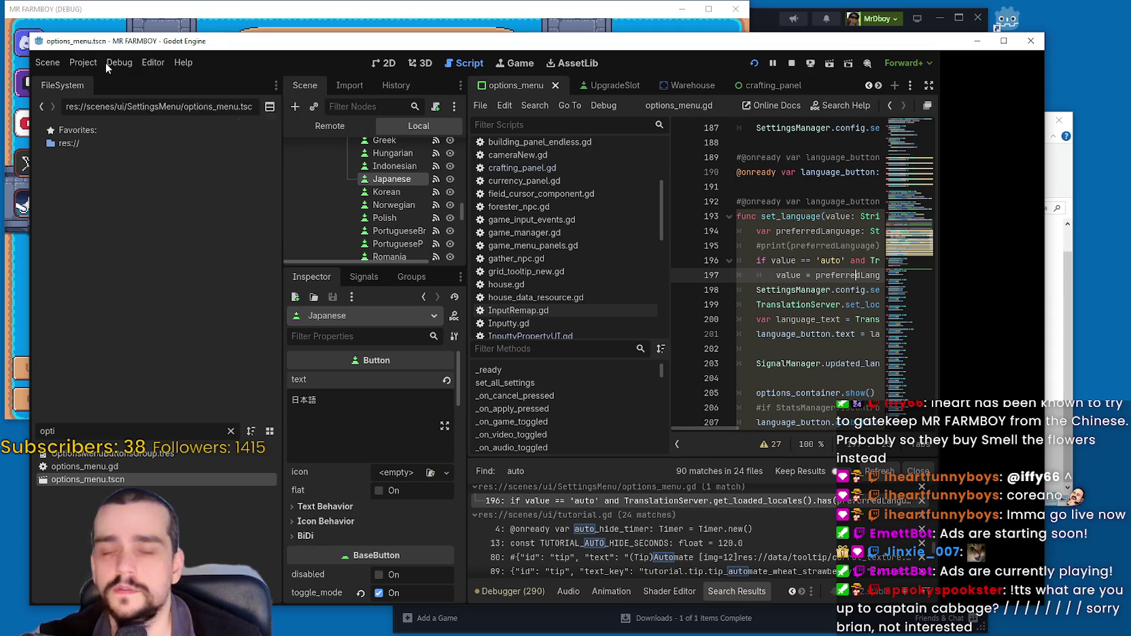
{"action": "left_click", "coordinate": [108, 62]}
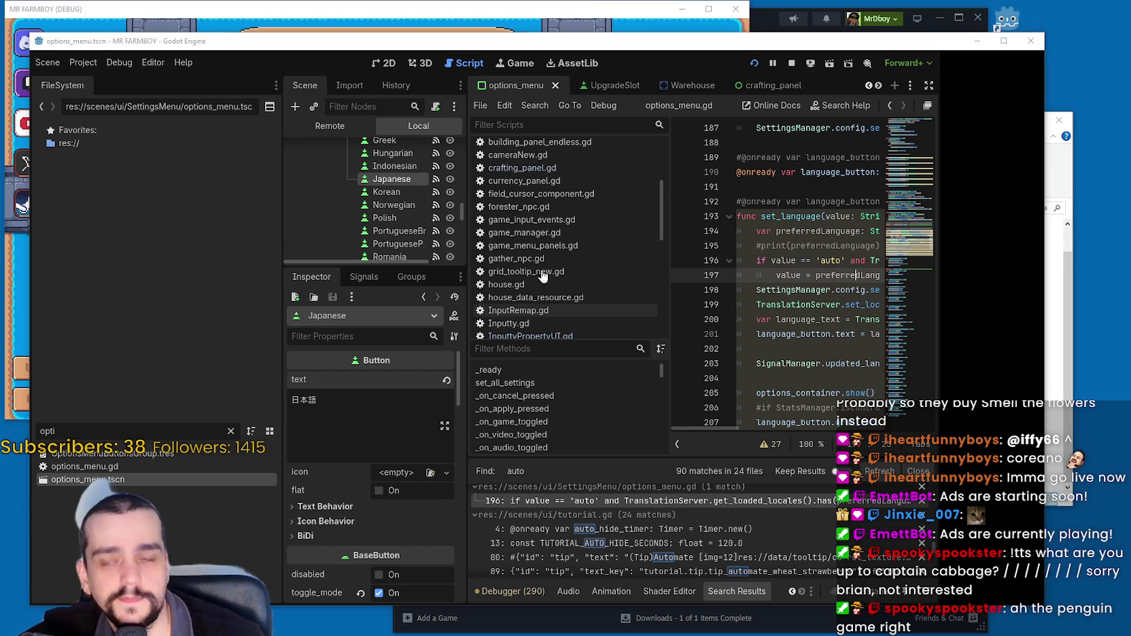
{"action": "left_click", "coordinate": [117, 62]}
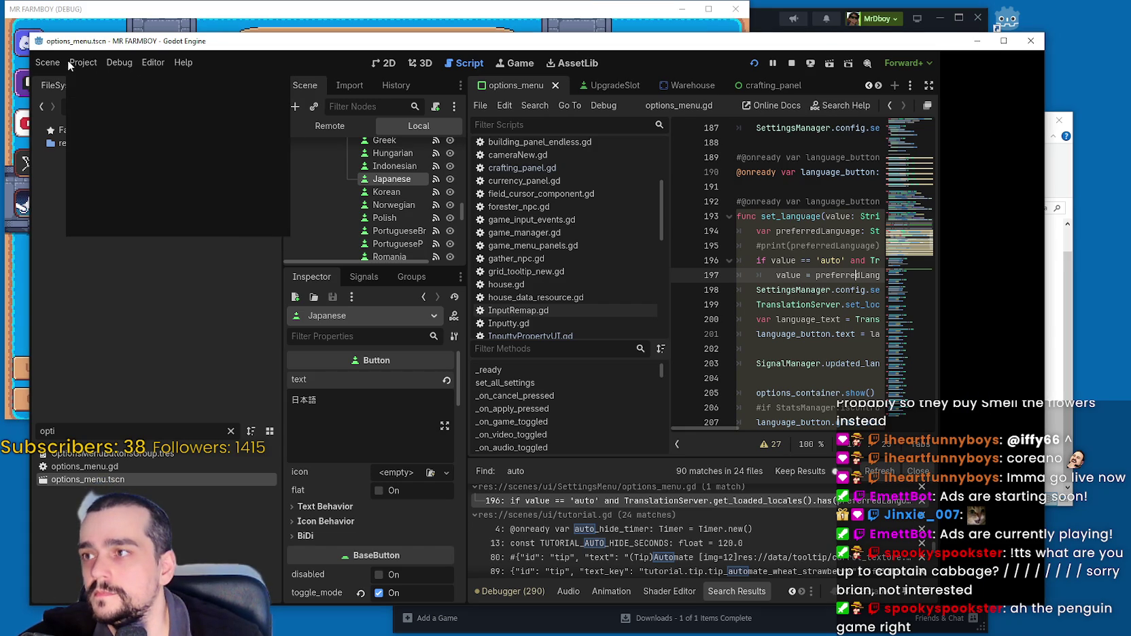
{"action": "left_click", "coordinate": [231, 426]}
{"action": "left_click", "coordinate": [230, 430]}
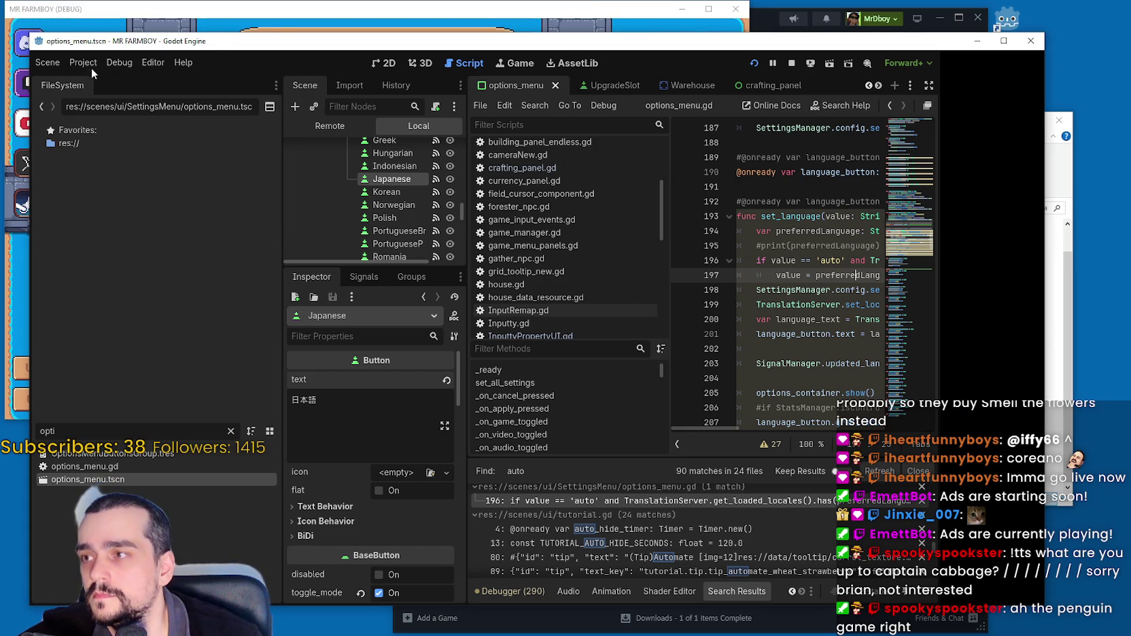
{"action": "left_click", "coordinate": [91, 67]}
{"action": "left_click", "coordinate": [907, 216]}
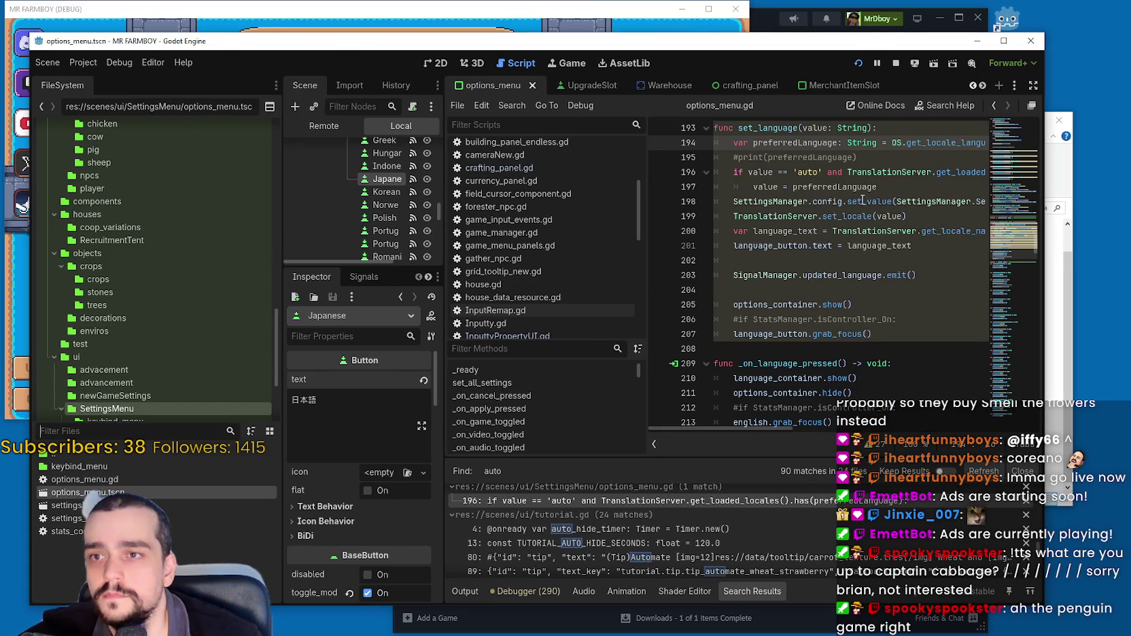
{"action": "left_click", "coordinate": [874, 180]}
{"action": "scroll", "coordinate": [872, 224], "scroll_direction": "up", "scroll_amount": 1}
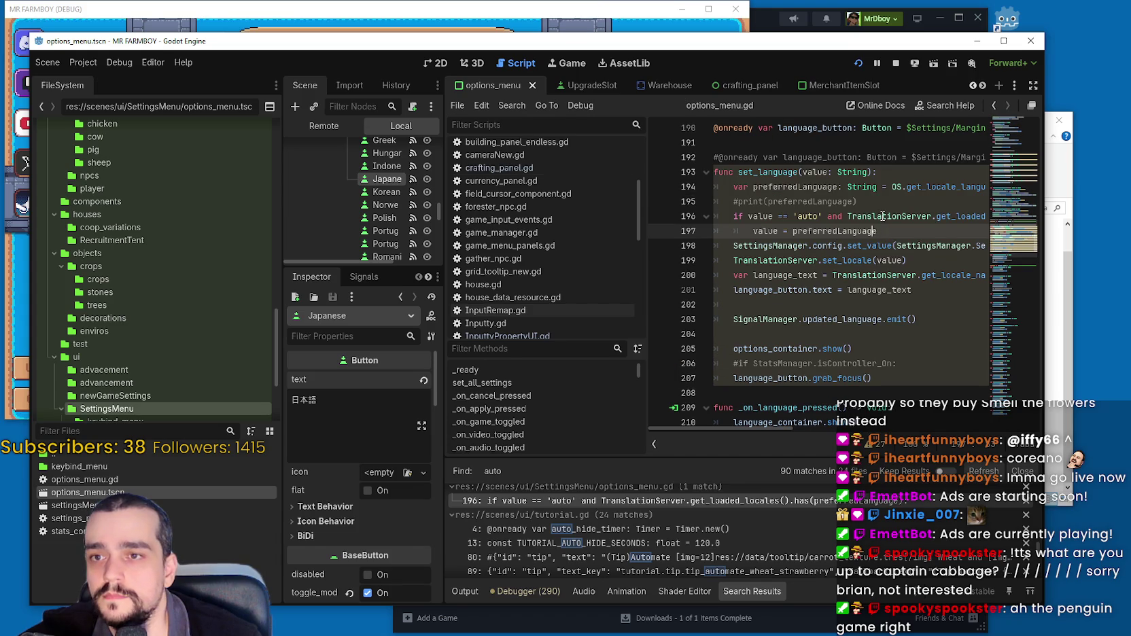
{"action": "key", "text": "Up"}
{"action": "left_click_drag", "start_coordinate": [755, 428], "coordinate": [824, 428]}
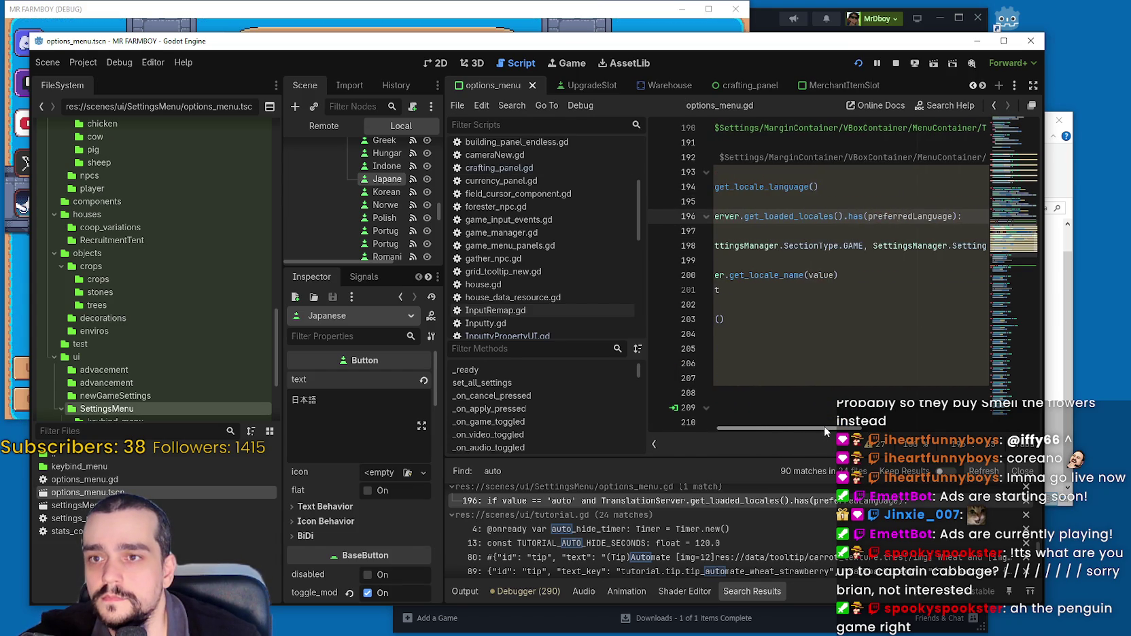
{"action": "double_click", "coordinate": [915, 217]}
{"action": "left_click_drag", "start_coordinate": [837, 429], "coordinate": [755, 427]}
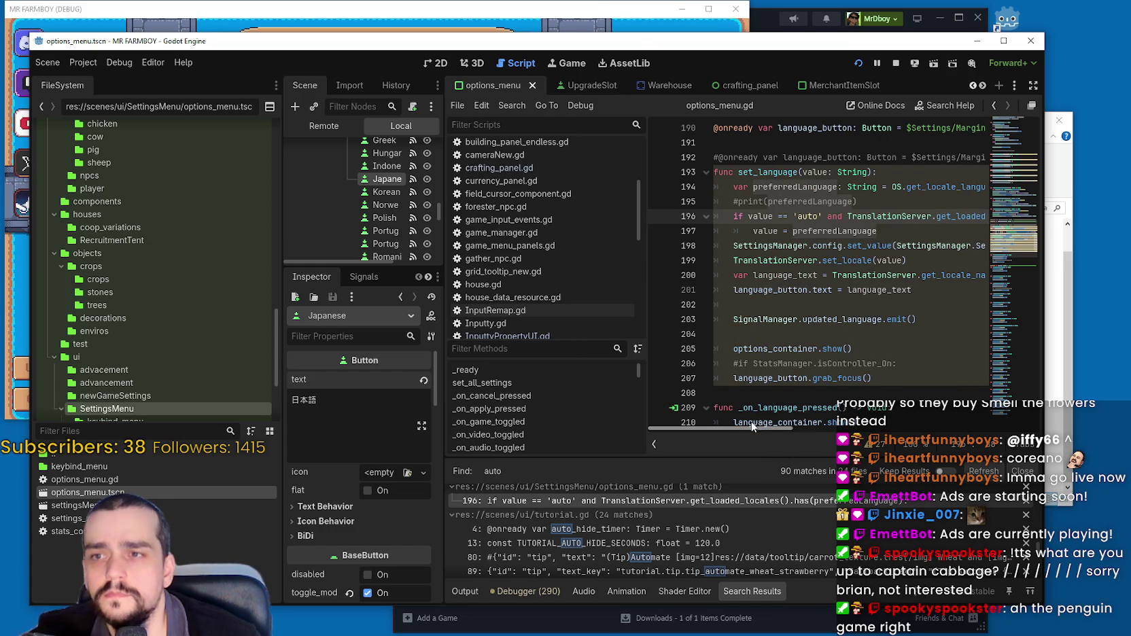
{"action": "mouse_move", "coordinate": [751, 426]}
{"action": "left_mouse_down"}
{"action": "mouse_move", "coordinate": [826, 434]}
{"action": "mouse_move", "coordinate": [746, 405]}
{"action": "left_mouse_up"}
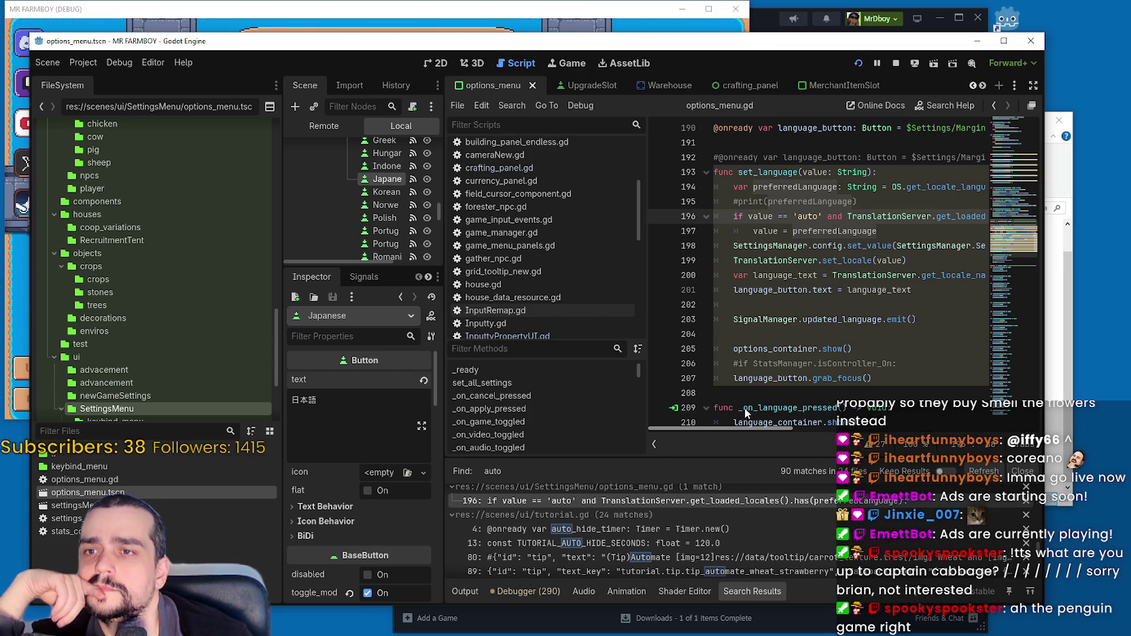
{"action": "key", "text": "ctrl+z"}
{"action": "key", "text": "ctrl+z"}
{"action": "key", "text": "ctrl+y"}
{"action": "key", "text": "ctrl+y"}
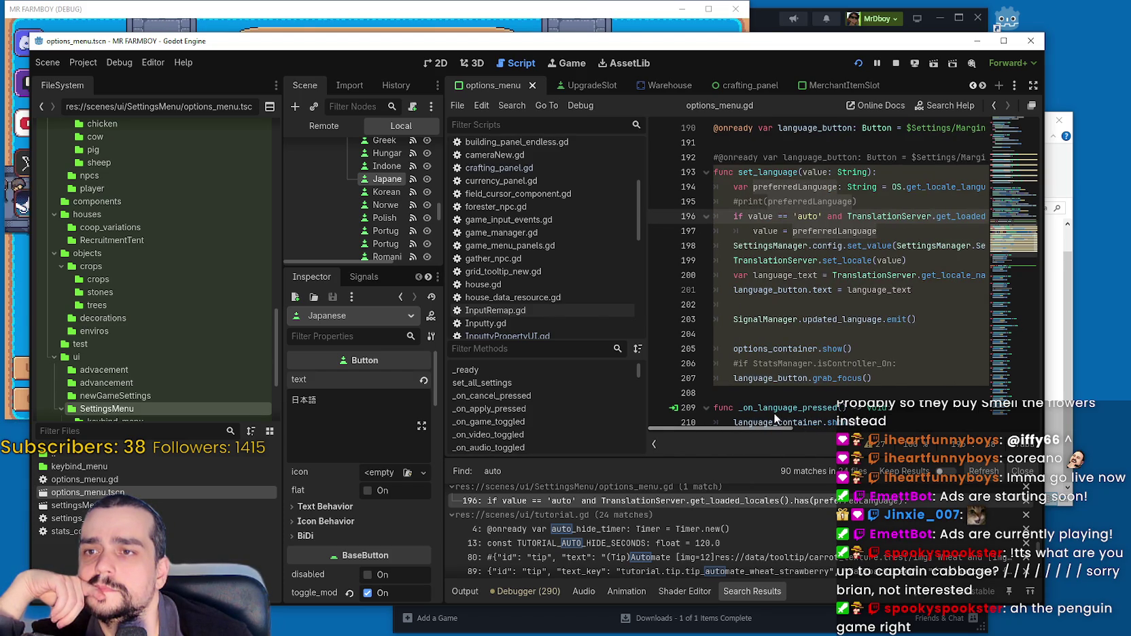
{"action": "mouse_move", "coordinate": [789, 427]}
{"action": "left_mouse_down"}
{"action": "mouse_move", "coordinate": [856, 426]}
{"action": "mouse_move", "coordinate": [735, 423]}
{"action": "left_mouse_up"}
{"action": "left_click_drag", "start_coordinate": [906, 260], "coordinate": [731, 264]}
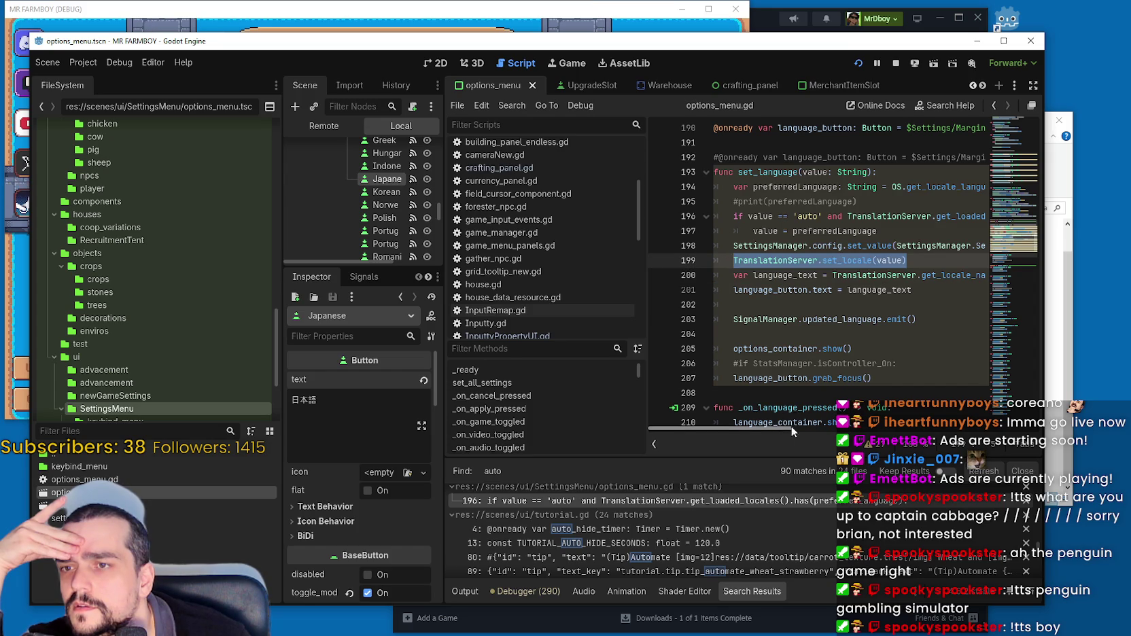
{"action": "mouse_move", "coordinate": [781, 430]}
{"action": "left_mouse_down"}
{"action": "mouse_move", "coordinate": [870, 427]}
{"action": "mouse_move", "coordinate": [774, 412]}
{"action": "left_mouse_up"}
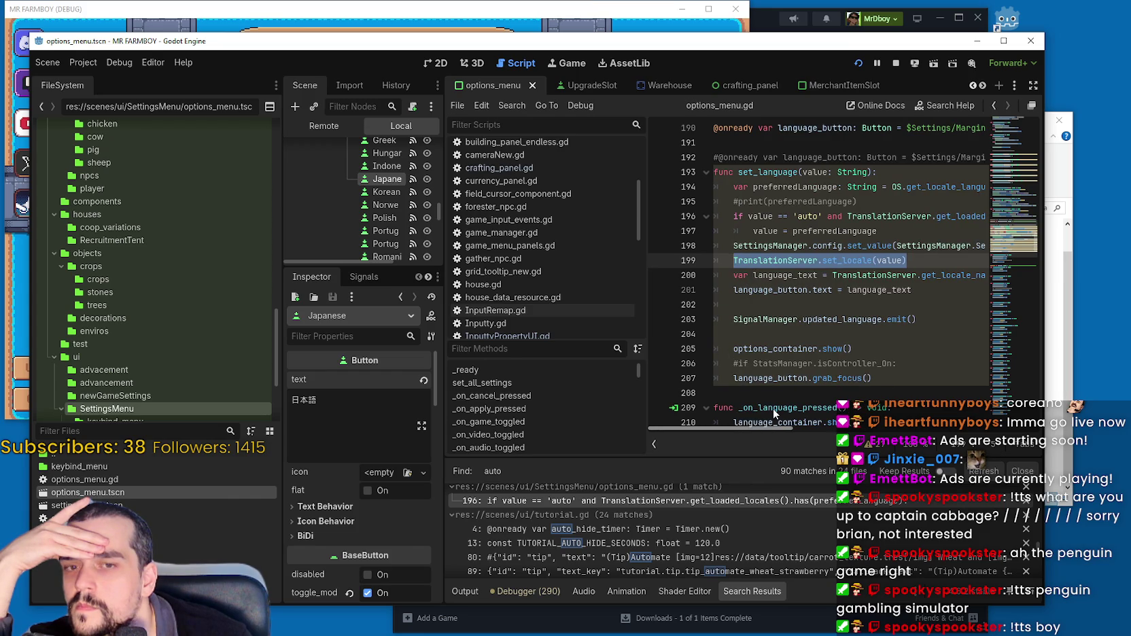
{"action": "left_click", "coordinate": [876, 231]}
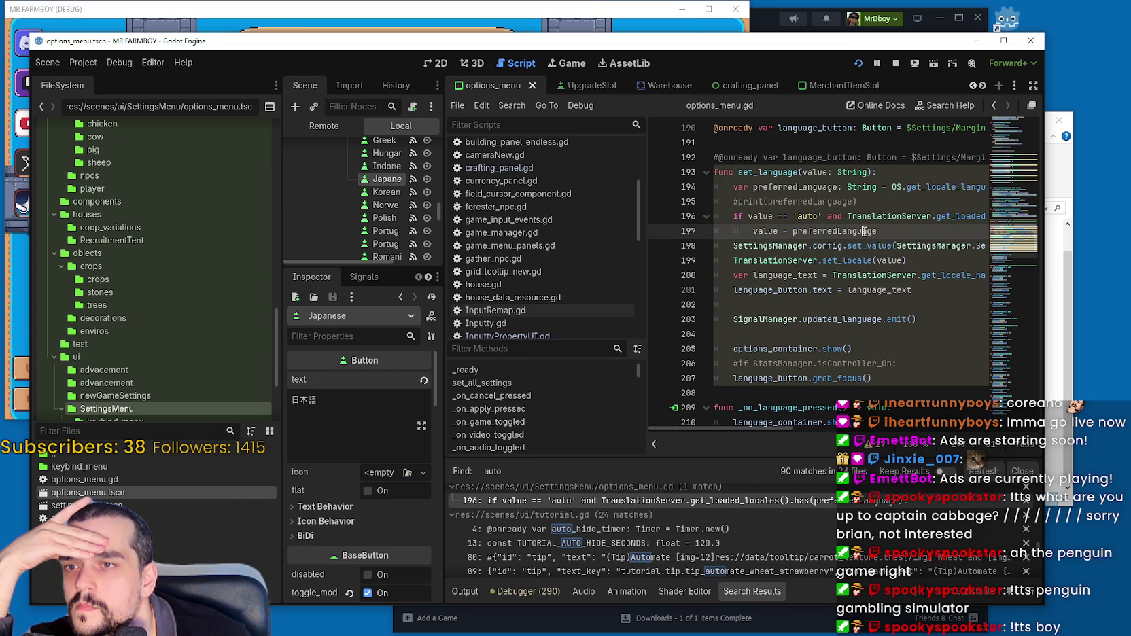
{"action": "triple_click", "coordinate": [883, 232]}
{"action": "left_click", "coordinate": [895, 233]}
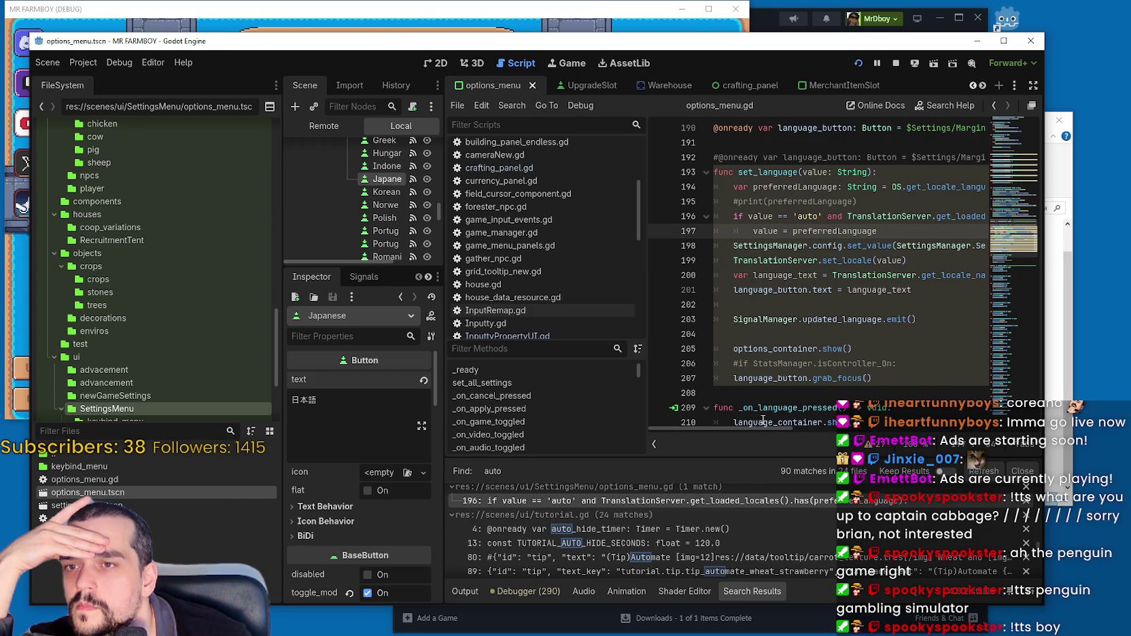
{"action": "mouse_move", "coordinate": [763, 428]}
{"action": "left_mouse_down"}
{"action": "mouse_move", "coordinate": [838, 430]}
{"action": "mouse_move", "coordinate": [761, 429]}
{"action": "left_mouse_up"}
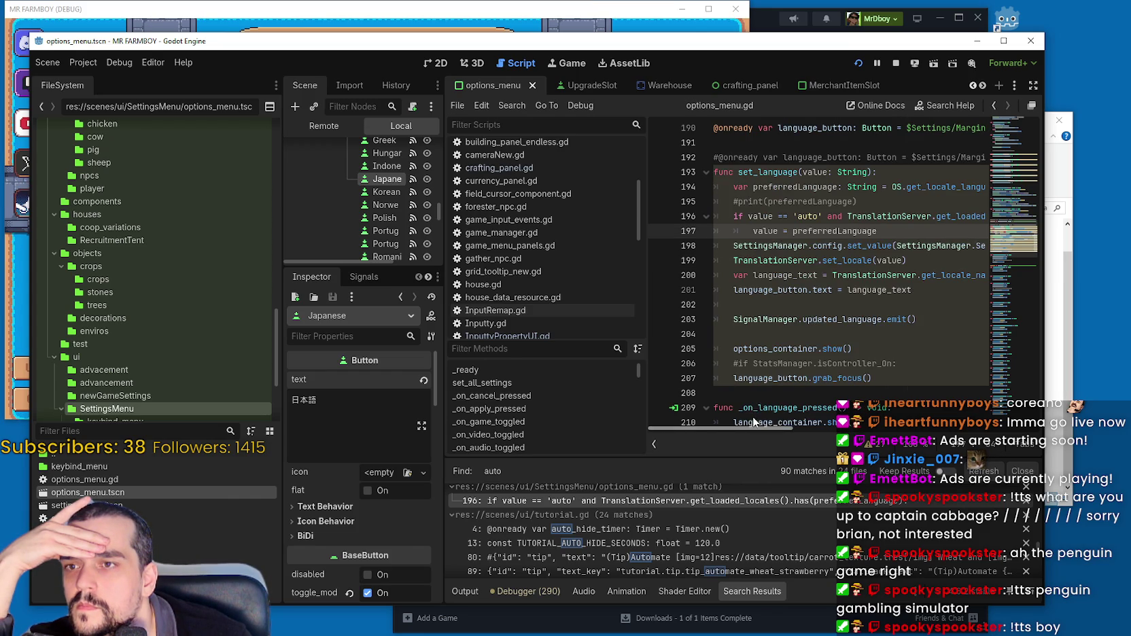
{"action": "mouse_move", "coordinate": [923, 193]}
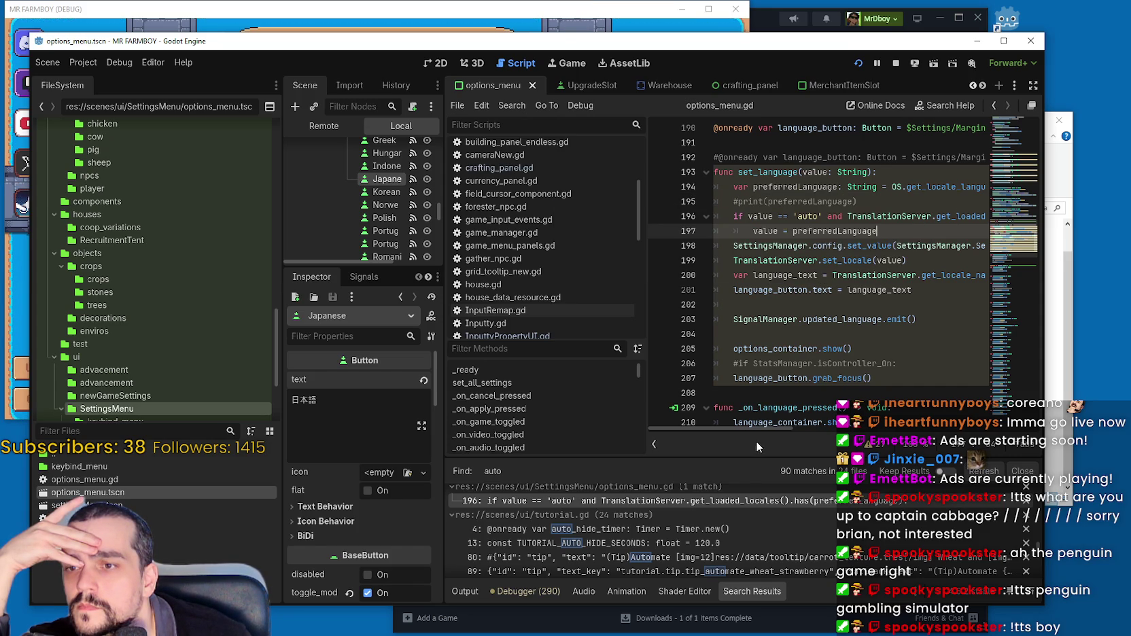
{"action": "mouse_move", "coordinate": [757, 429]}
{"action": "left_mouse_down"}
{"action": "mouse_move", "coordinate": [829, 431]}
{"action": "mouse_move", "coordinate": [765, 426]}
{"action": "mouse_move", "coordinate": [822, 420]}
{"action": "mouse_move", "coordinate": [799, 422]}
{"action": "left_mouse_up"}
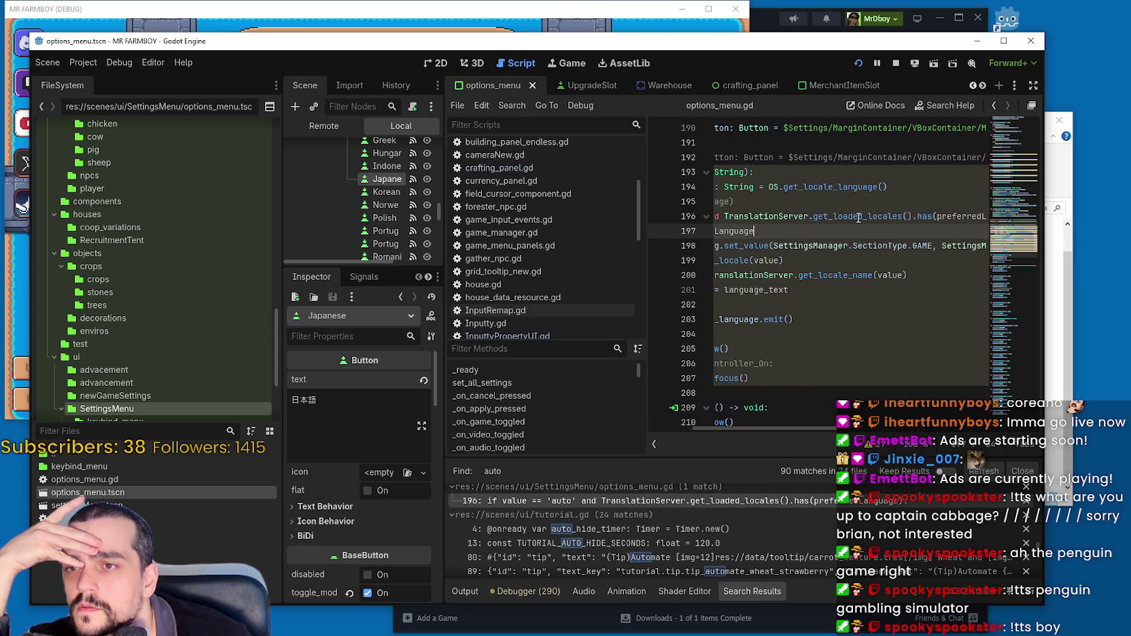
{"action": "mouse_move", "coordinate": [890, 219]}
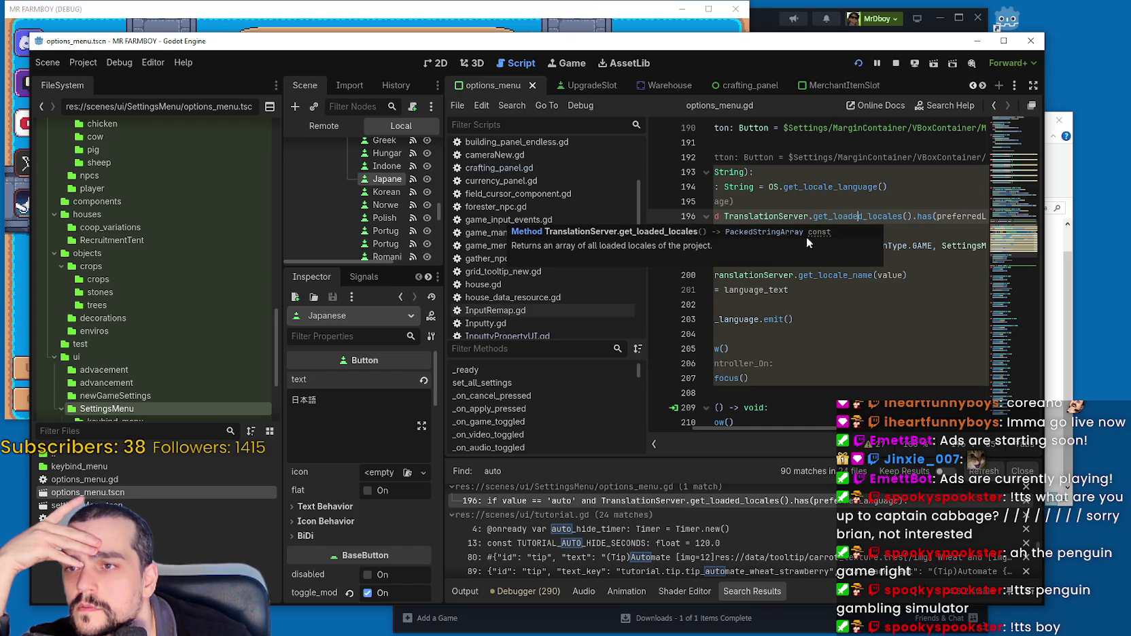
{"action": "mouse_move", "coordinate": [823, 233]}
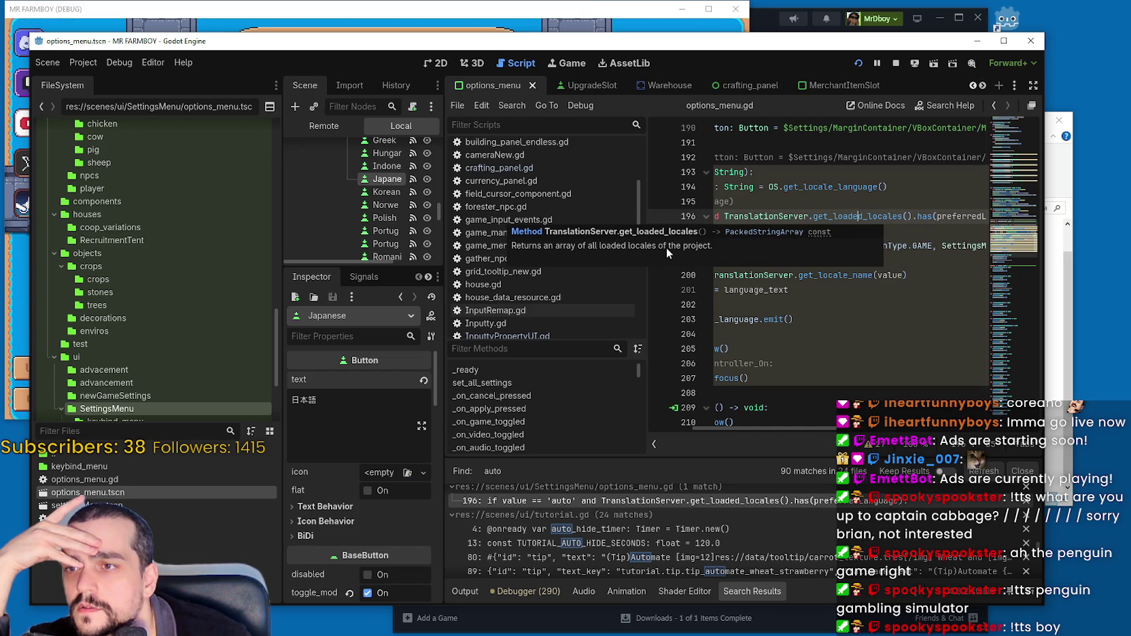
{"action": "mouse_move", "coordinate": [957, 216]}
{"action": "left_mouse_down"}
{"action": "mouse_move", "coordinate": [973, 216]}
{"action": "mouse_move", "coordinate": [958, 214]}
{"action": "left_mouse_up"}
{"action": "double_click", "coordinate": [959, 215]}
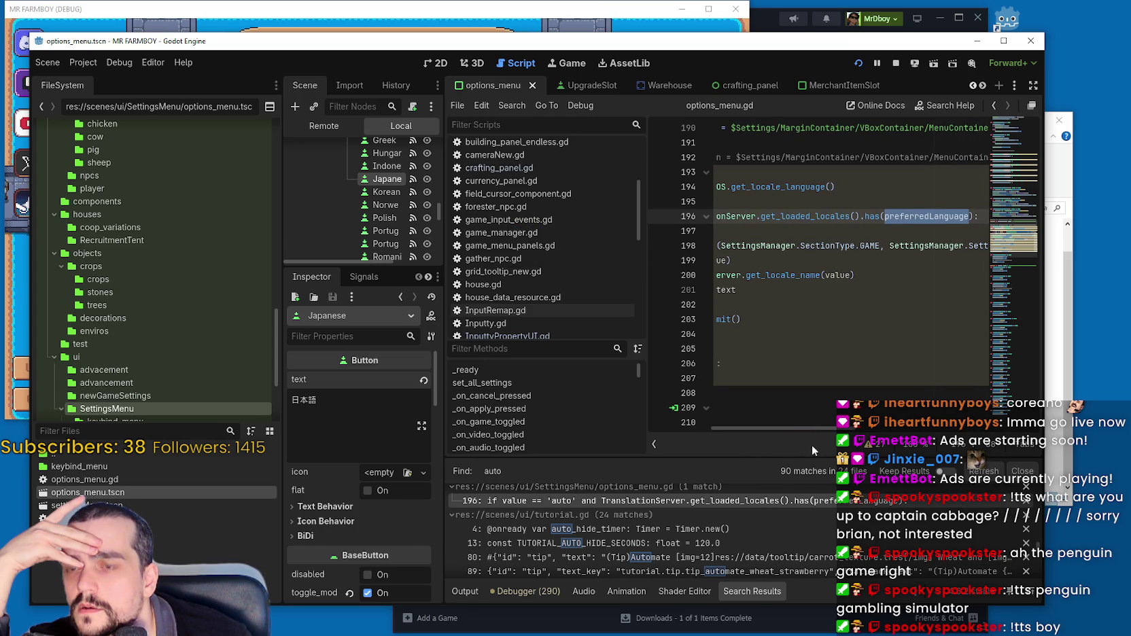
{"action": "mouse_move", "coordinate": [816, 426]}
{"action": "left_mouse_down"}
{"action": "mouse_move", "coordinate": [756, 422]}
{"action": "mouse_move", "coordinate": [858, 430]}
{"action": "mouse_move", "coordinate": [736, 425]}
{"action": "left_mouse_up"}
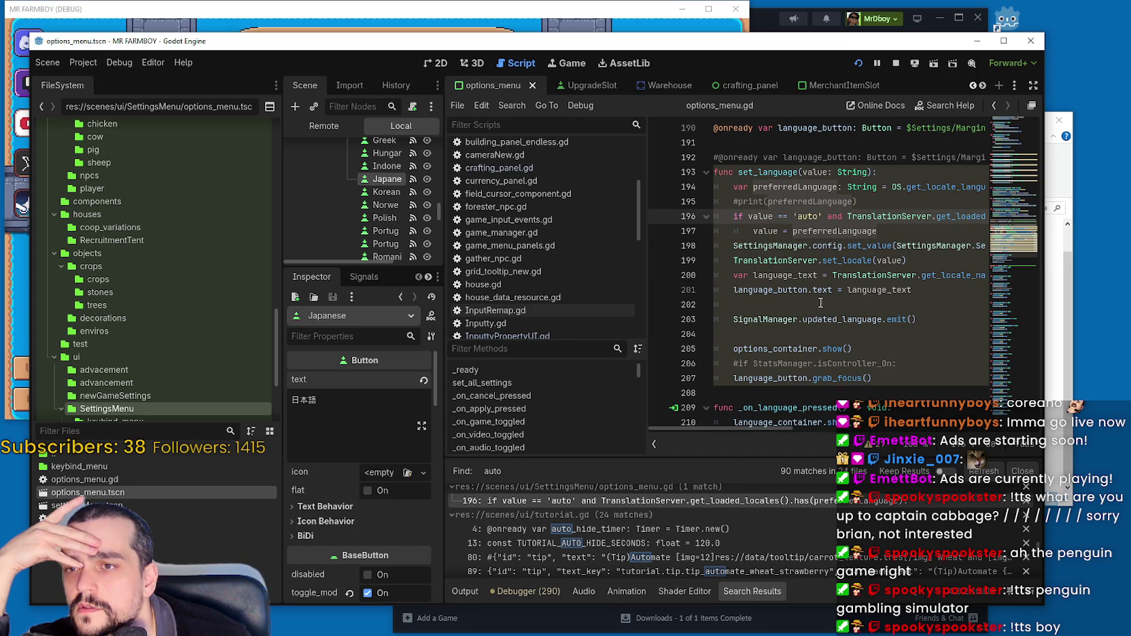
{"action": "mouse_move", "coordinate": [807, 265]}
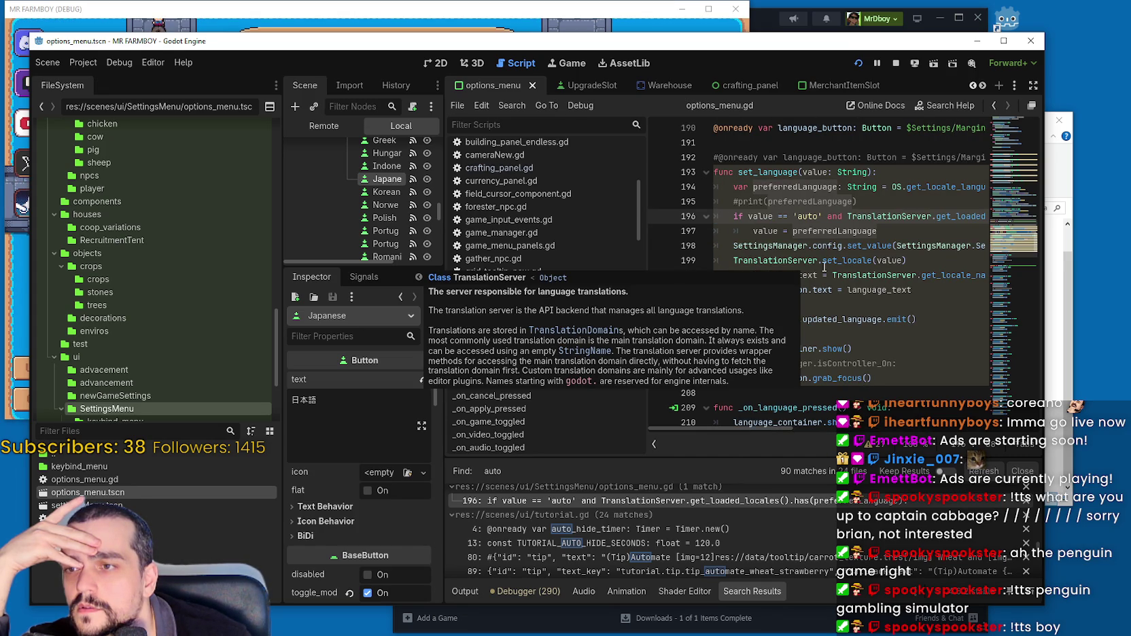
{"action": "scroll", "coordinate": [809, 428], "scroll_direction": "right", "scroll_amount": 5}
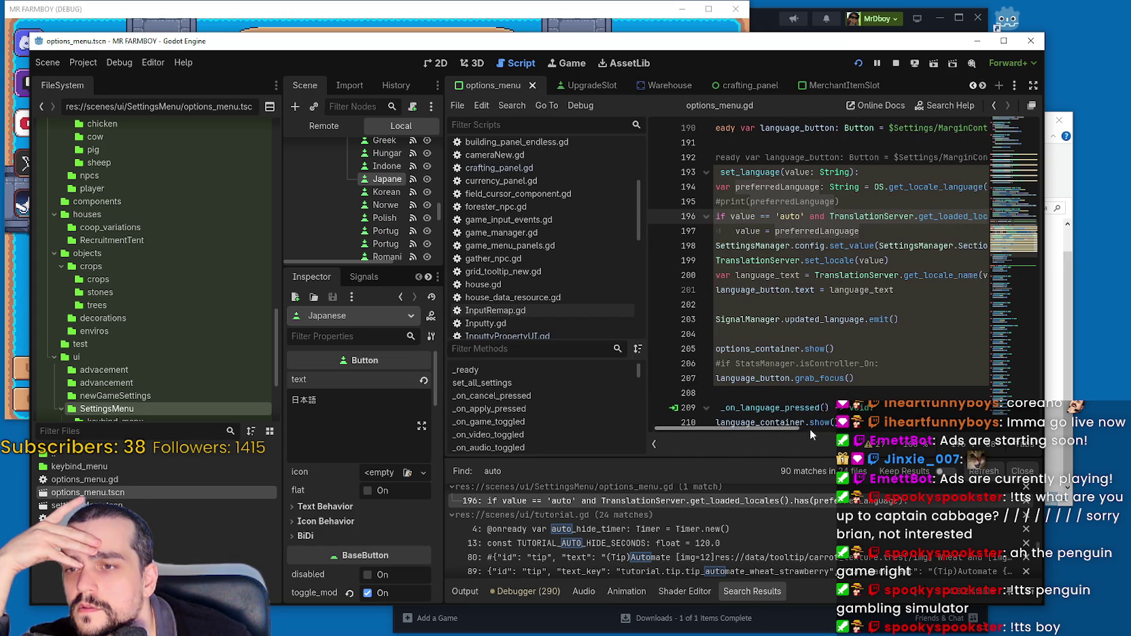
{"action": "scroll", "coordinate": [809, 428], "scroll_direction": "left", "scroll_amount": 5}
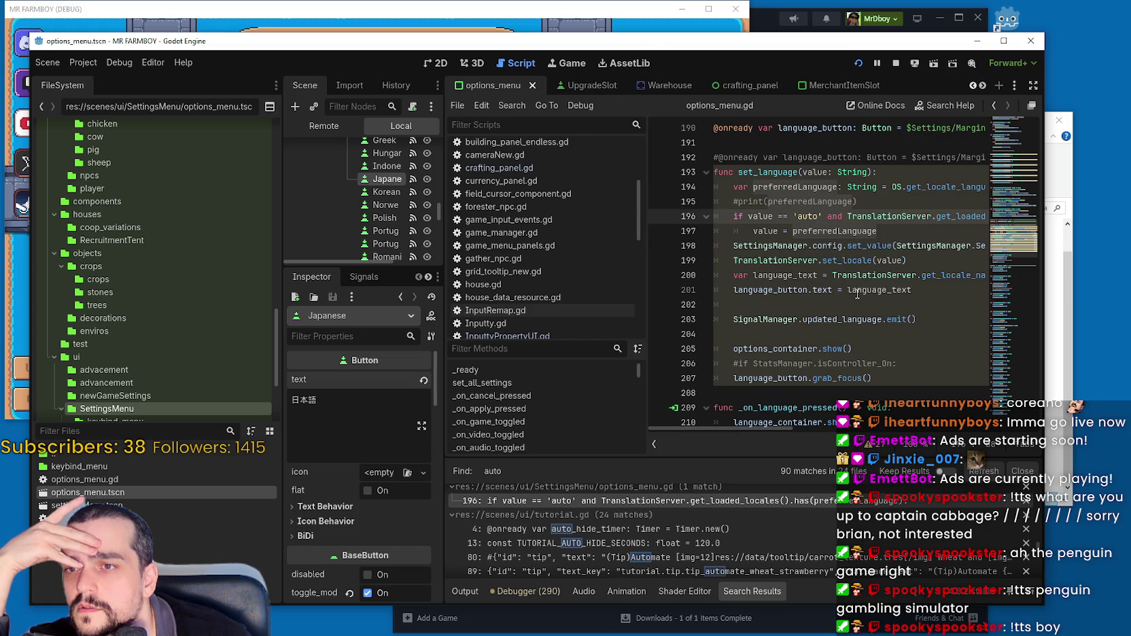
{"action": "scroll", "coordinate": [886, 289], "scroll_direction": "down", "scroll_amount": 1}
{"action": "left_click", "coordinate": [873, 260]}
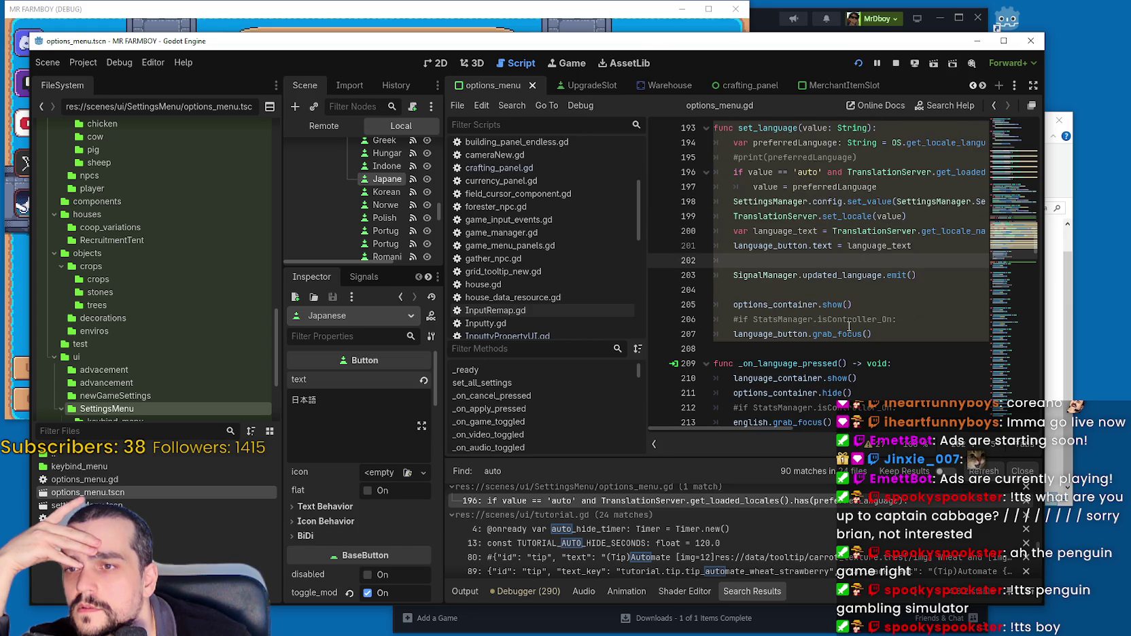
{"action": "scroll", "coordinate": [848, 326], "scroll_direction": "up", "scroll_amount": 1}
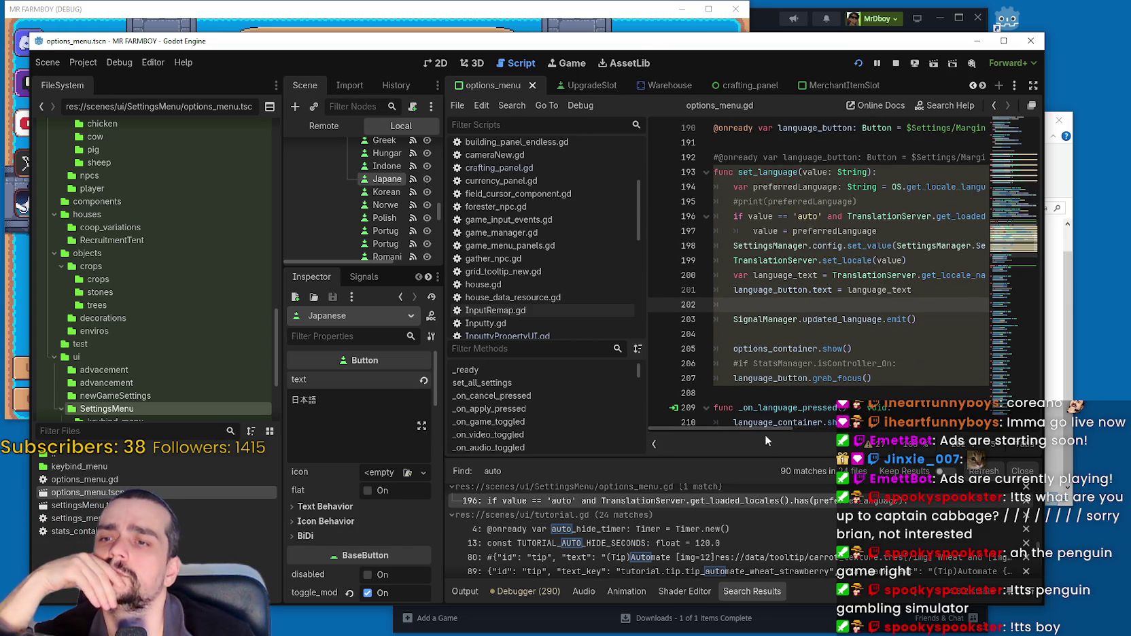
{"action": "mouse_move", "coordinate": [765, 429]}
{"action": "left_mouse_down"}
{"action": "mouse_move", "coordinate": [816, 427]}
{"action": "mouse_move", "coordinate": [762, 426]}
{"action": "left_mouse_up"}
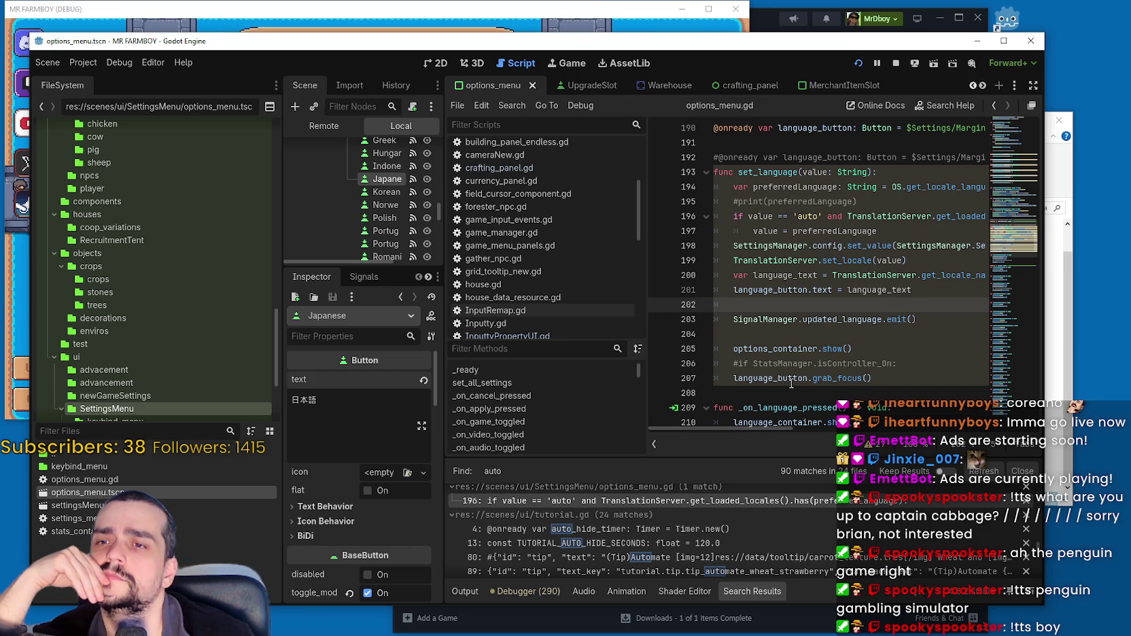
{"action": "left_click", "coordinate": [870, 293]}
{"action": "double_click", "coordinate": [876, 287]}
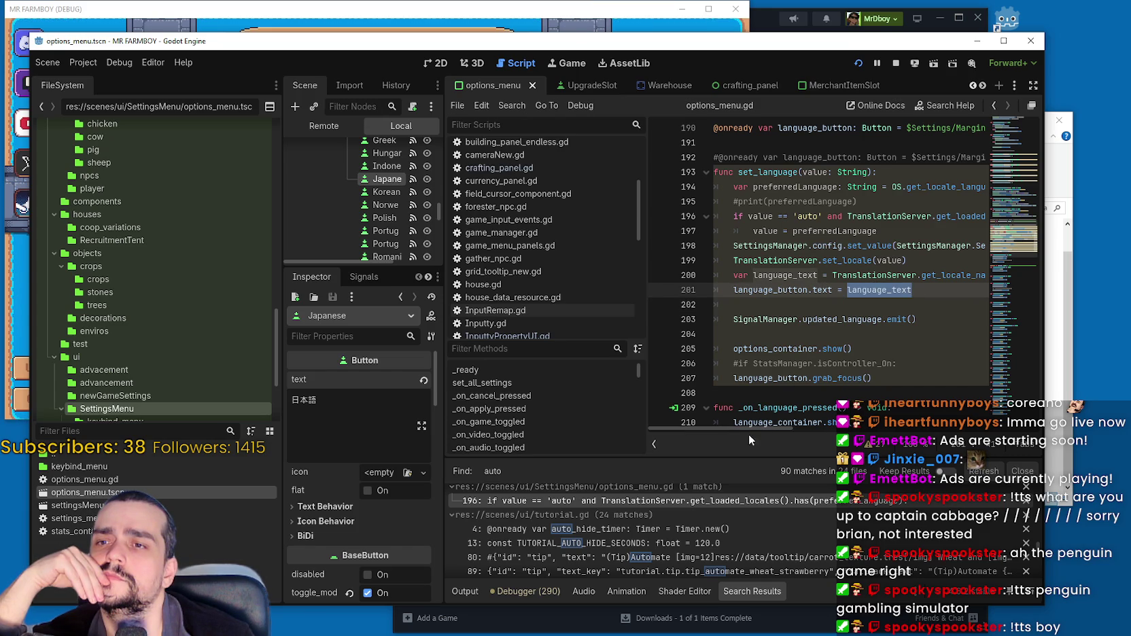
{"action": "left_click_drag", "start_coordinate": [753, 428], "coordinate": [813, 437]}
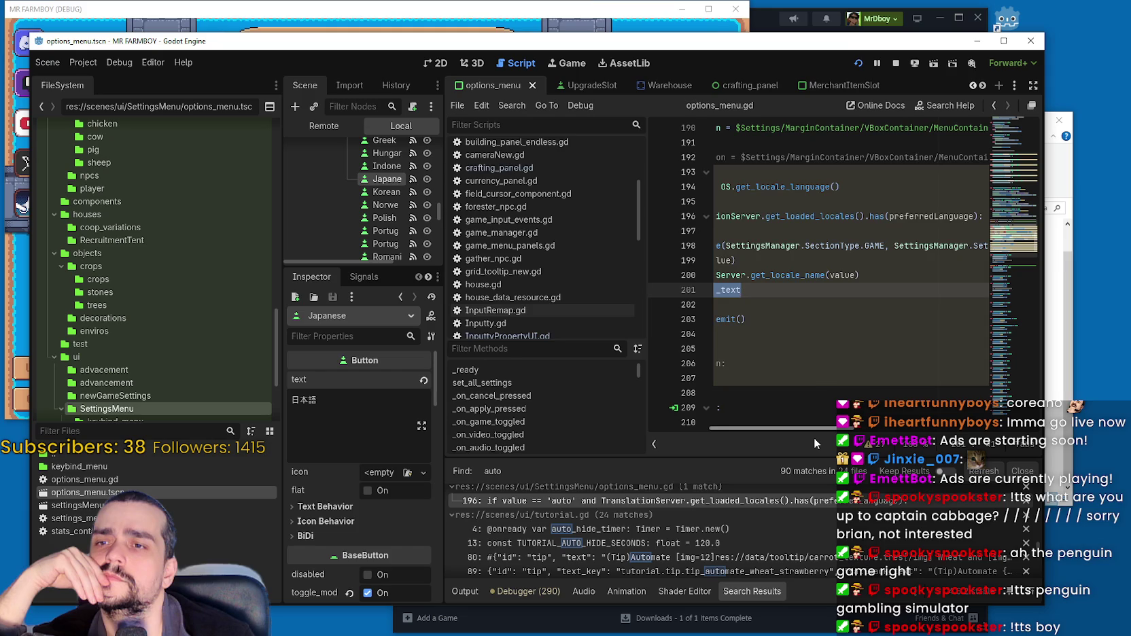
{"action": "left_click_drag", "start_coordinate": [814, 438], "coordinate": [751, 439]}
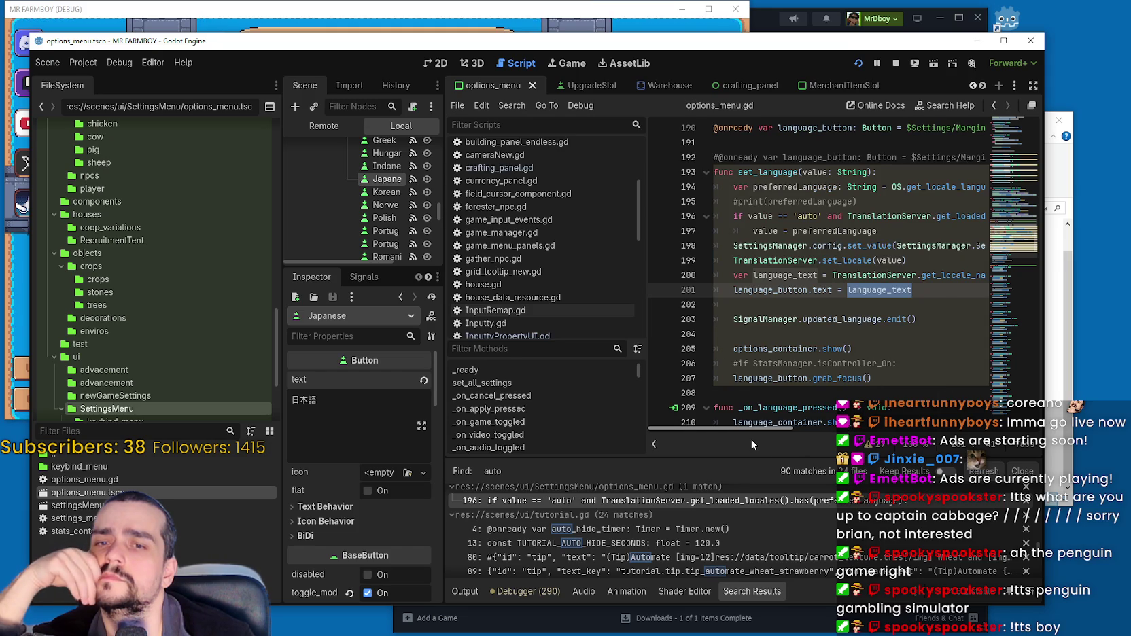
{"action": "mouse_move", "coordinate": [750, 438]}
{"action": "left_mouse_down"}
{"action": "mouse_move", "coordinate": [856, 436]}
{"action": "mouse_move", "coordinate": [721, 444]}
{"action": "left_mouse_up"}
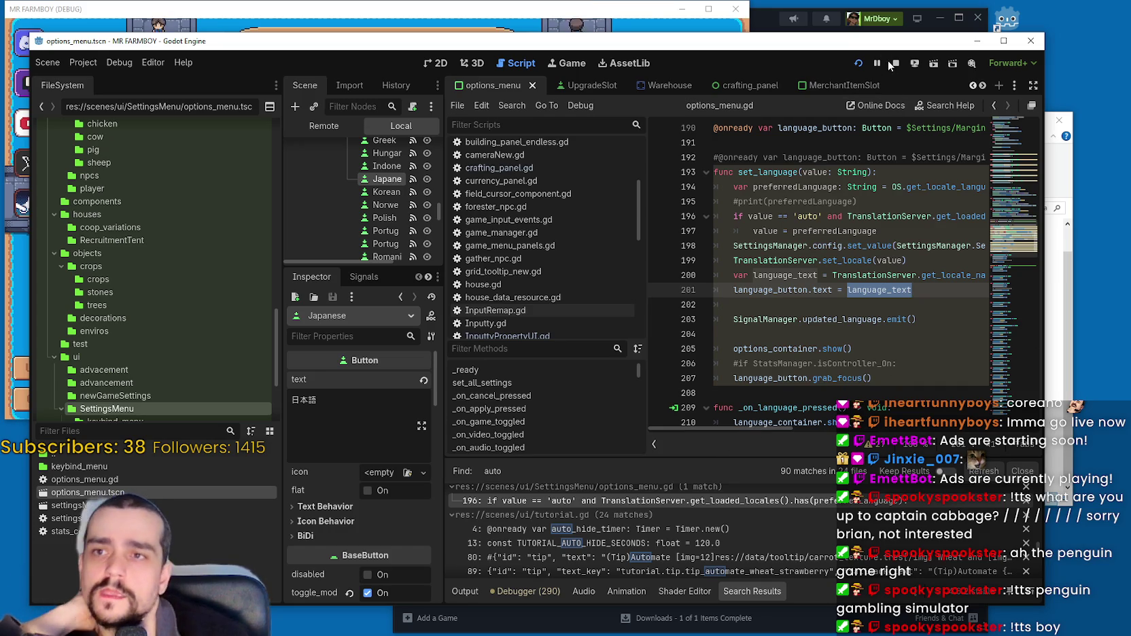
Step: Stop the running MR FARMBOY game and open the project's user data folder from the Project menu
{"action": "left_click", "coordinate": [407, 9]}
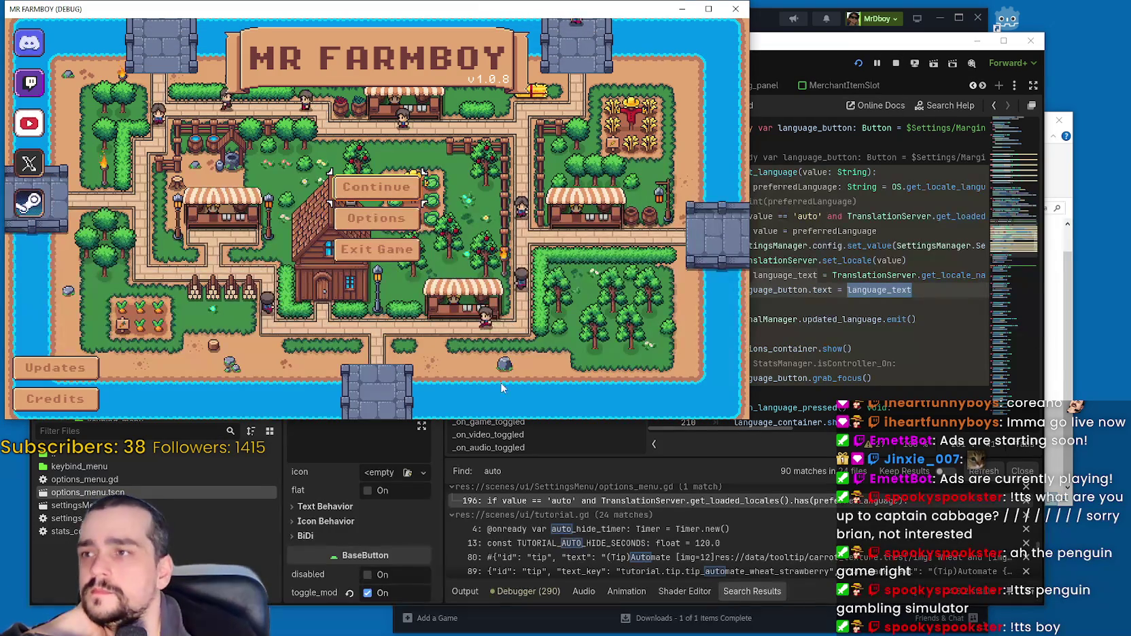
{"action": "left_click", "coordinate": [386, 260]}
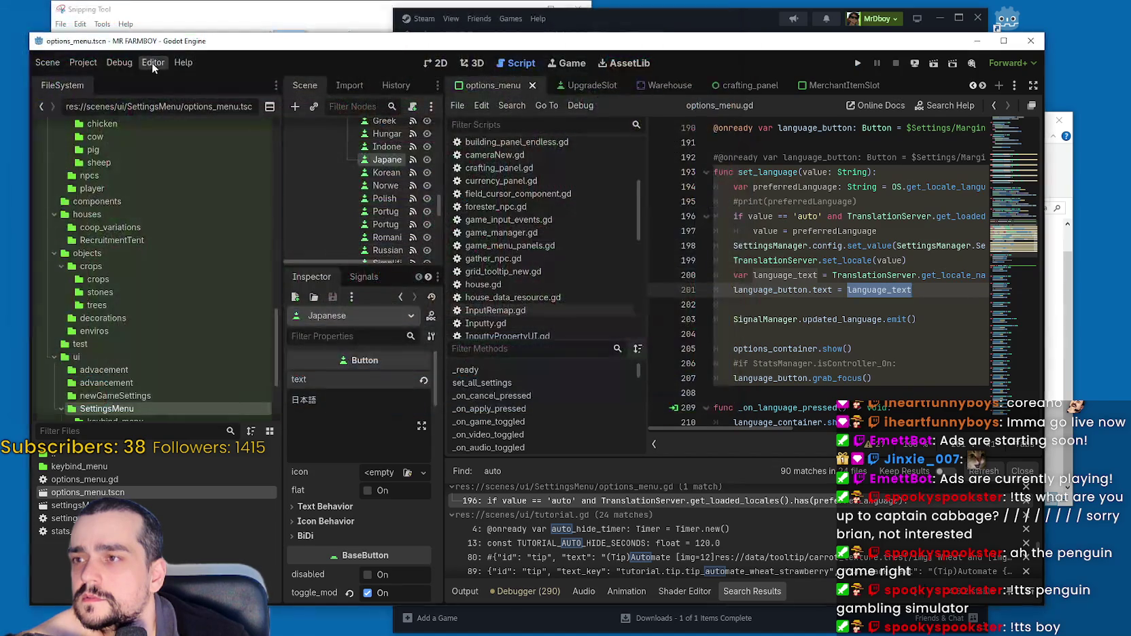
{"action": "left_click", "coordinate": [83, 61]}
{"action": "mouse_move", "coordinate": [136, 191]}
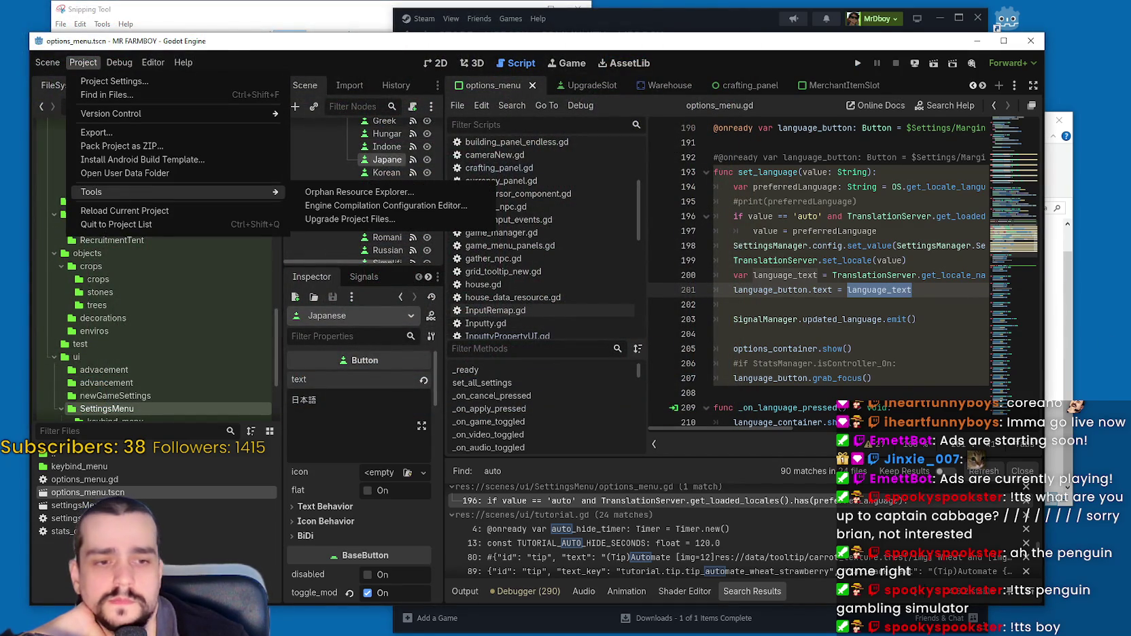
{"action": "left_click", "coordinate": [125, 172]}
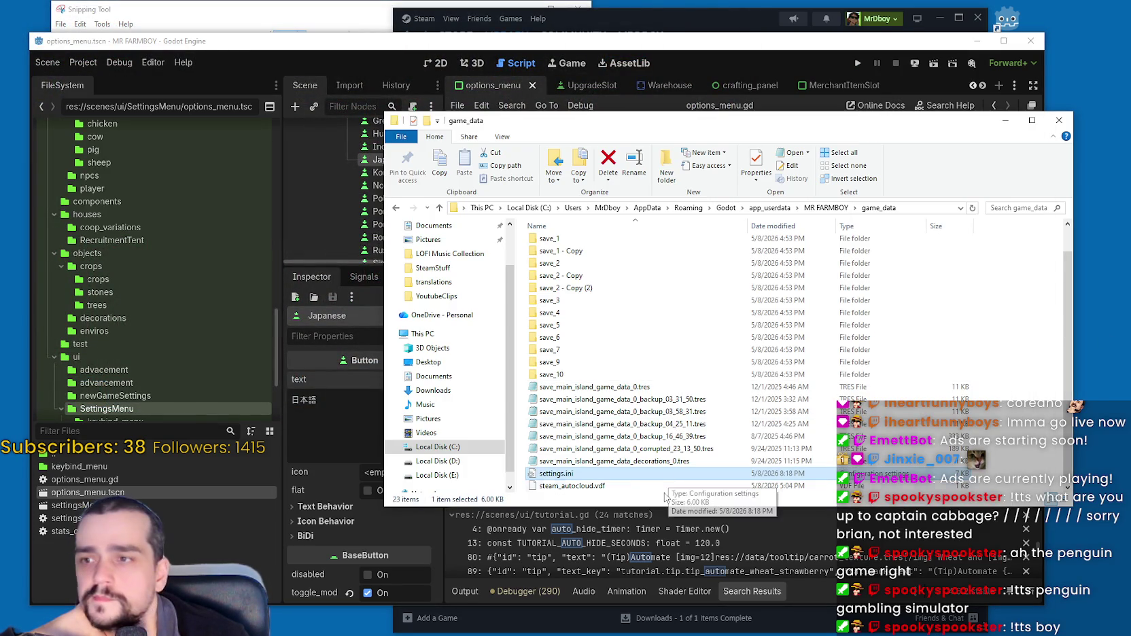
Step: Confirm settings.ini still reads language="auto", close Notepad, and minimize the game_data folder
{"action": "double_click", "coordinate": [604, 475]}
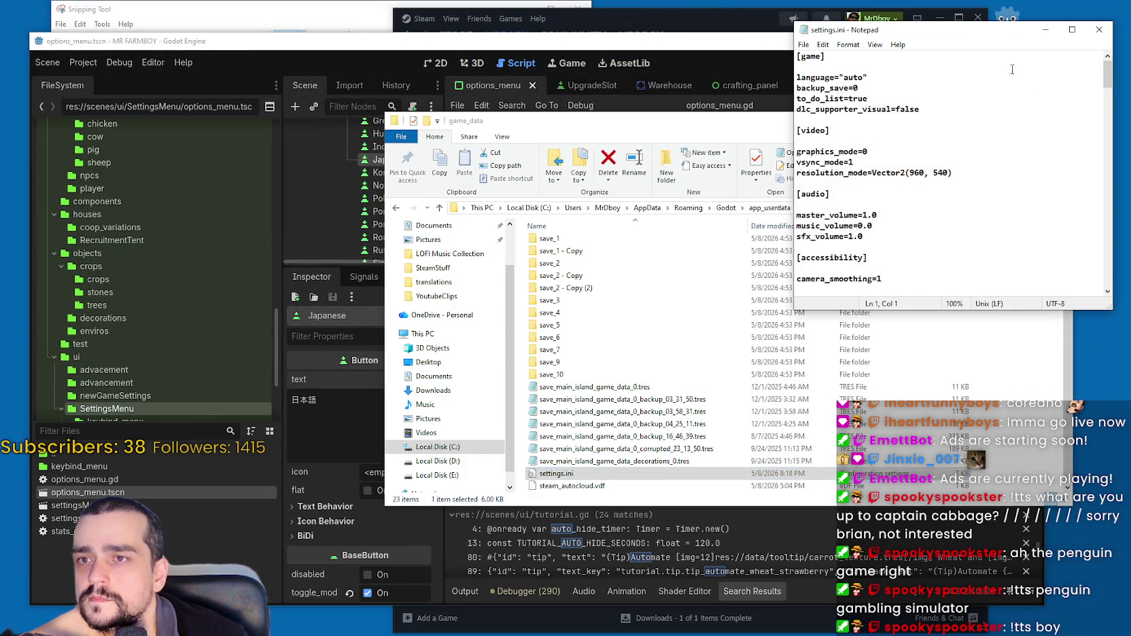
{"action": "left_click", "coordinate": [1099, 29]}
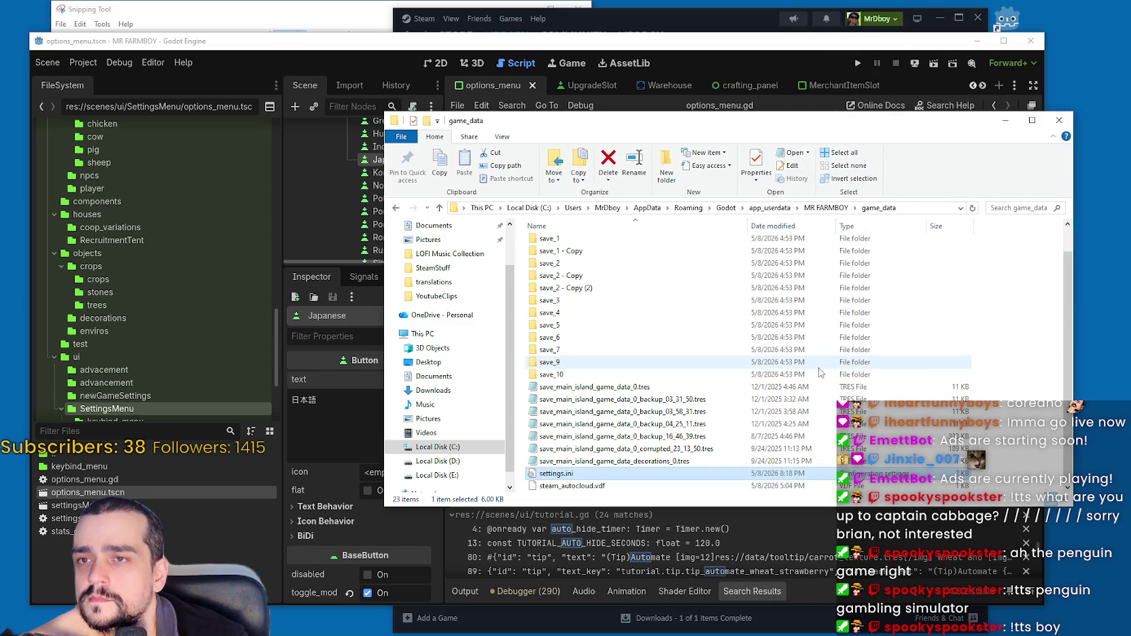
{"action": "left_click", "coordinate": [1005, 121]}
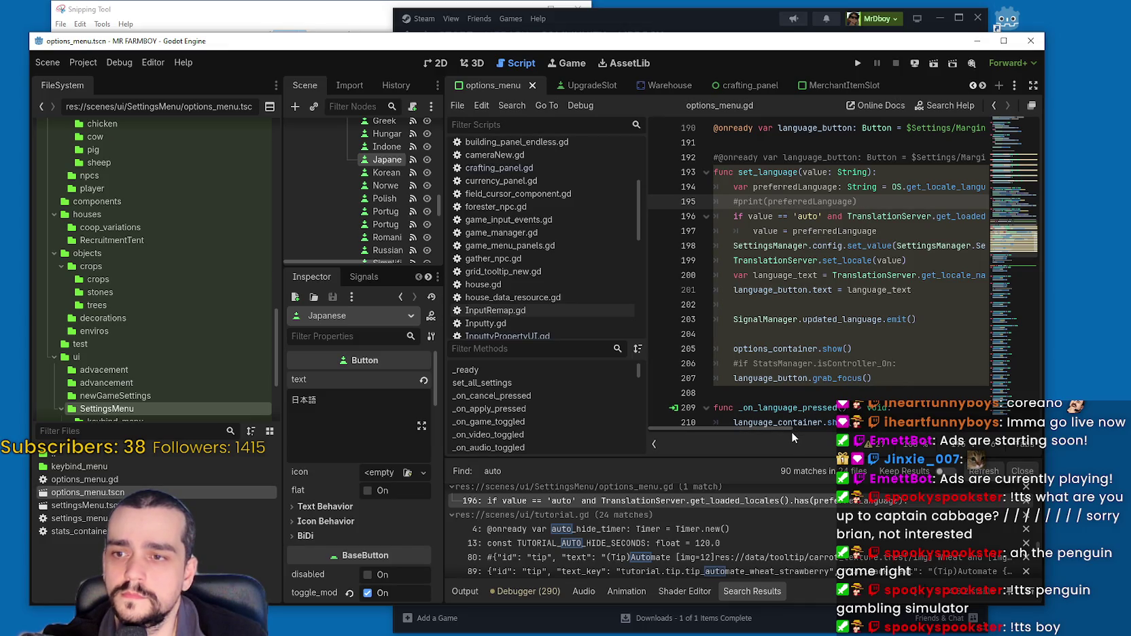
Step: Uncomment print(preferredLanguage) on line 195 with Ctrl+K and select the loaded-locales check on line 196
{"action": "mouse_move", "coordinate": [774, 425]}
{"action": "left_mouse_down"}
{"action": "mouse_move", "coordinate": [789, 428]}
{"action": "mouse_move", "coordinate": [774, 431]}
{"action": "left_mouse_up"}
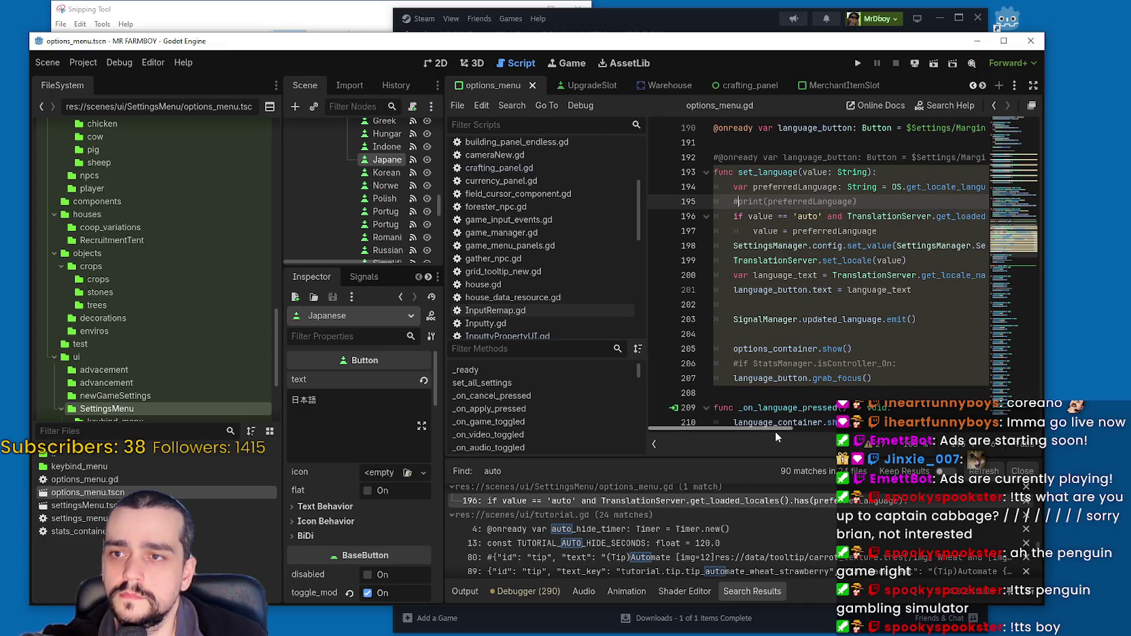
{"action": "key", "text": "ctrl+k"}
{"action": "left_click", "coordinate": [893, 231]}
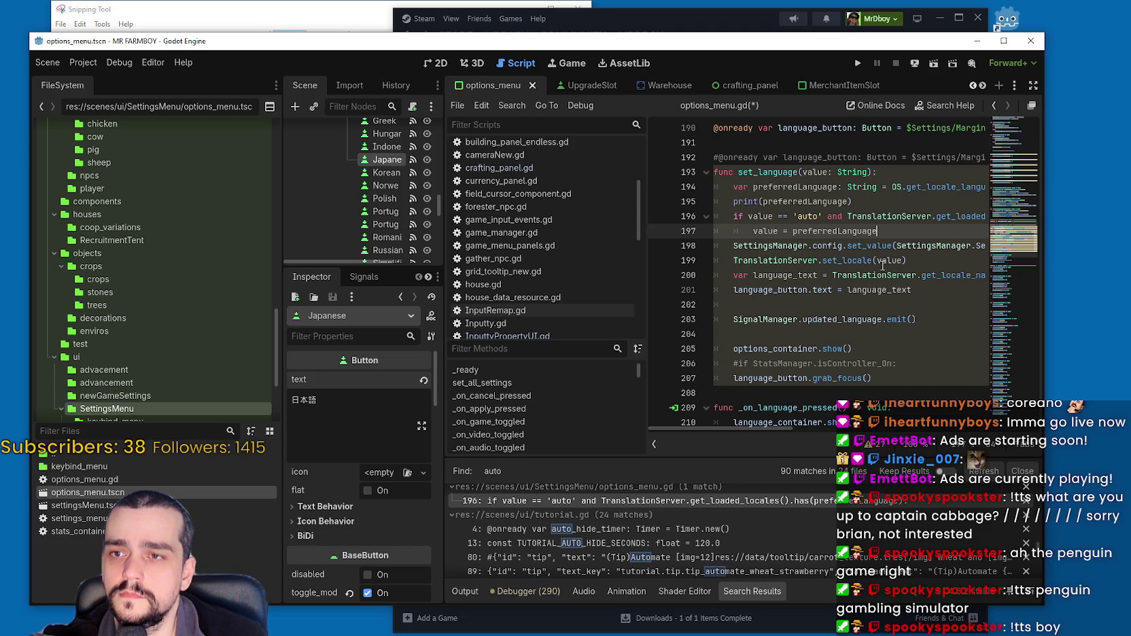
{"action": "mouse_move", "coordinate": [862, 263]}
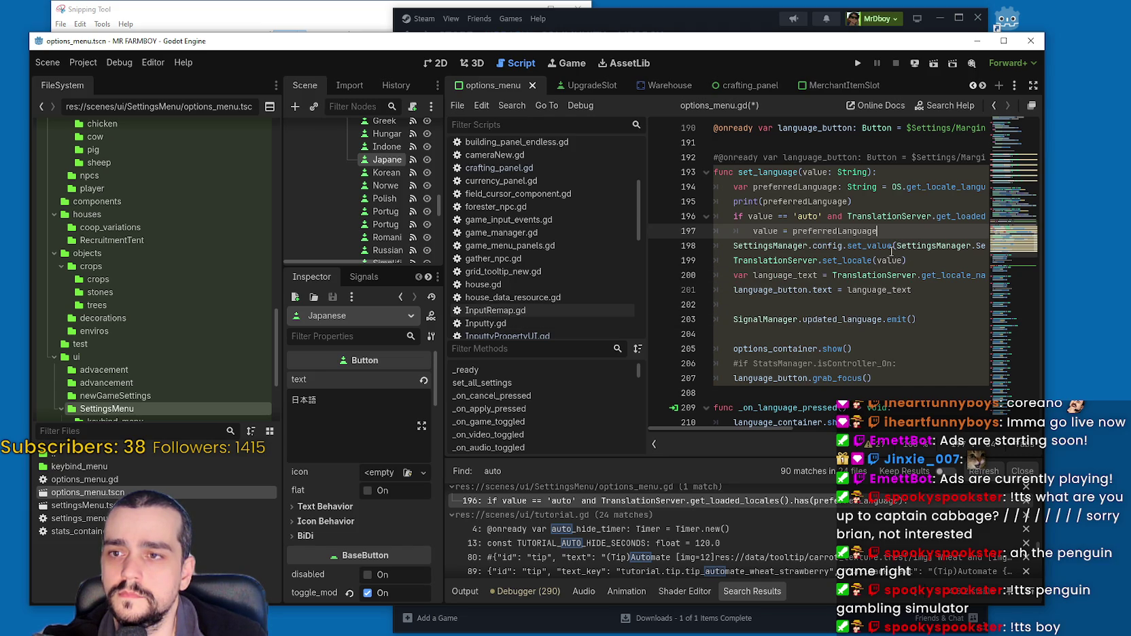
{"action": "mouse_move", "coordinate": [776, 428]}
{"action": "left_mouse_down"}
{"action": "mouse_move", "coordinate": [849, 428]}
{"action": "mouse_move", "coordinate": [721, 423]}
{"action": "left_mouse_up"}
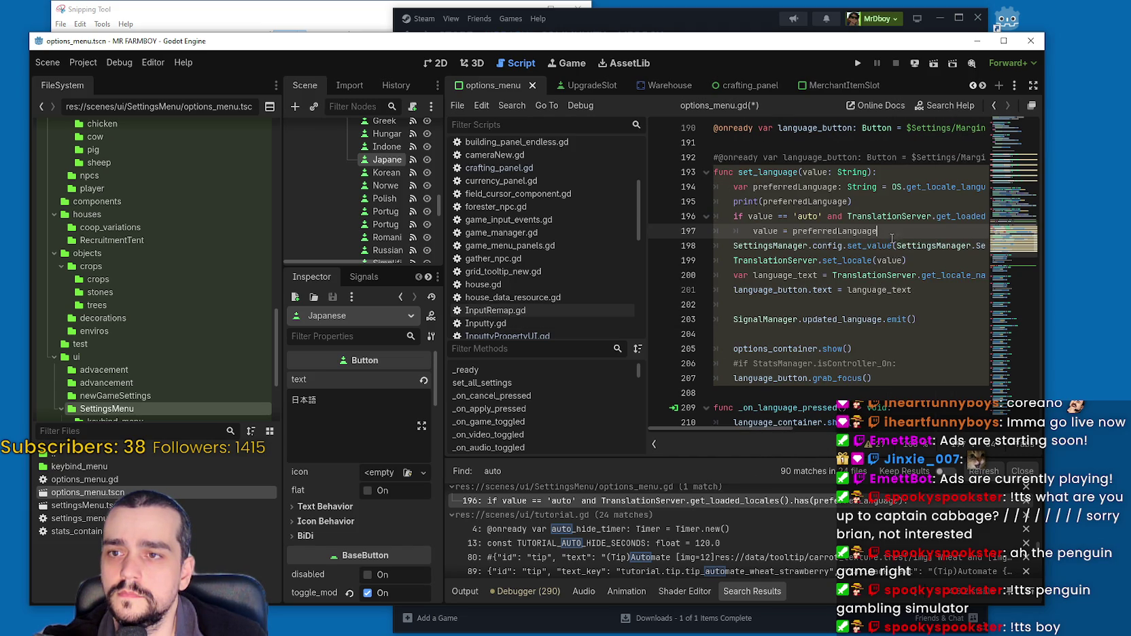
{"action": "double_click", "coordinate": [756, 229]}
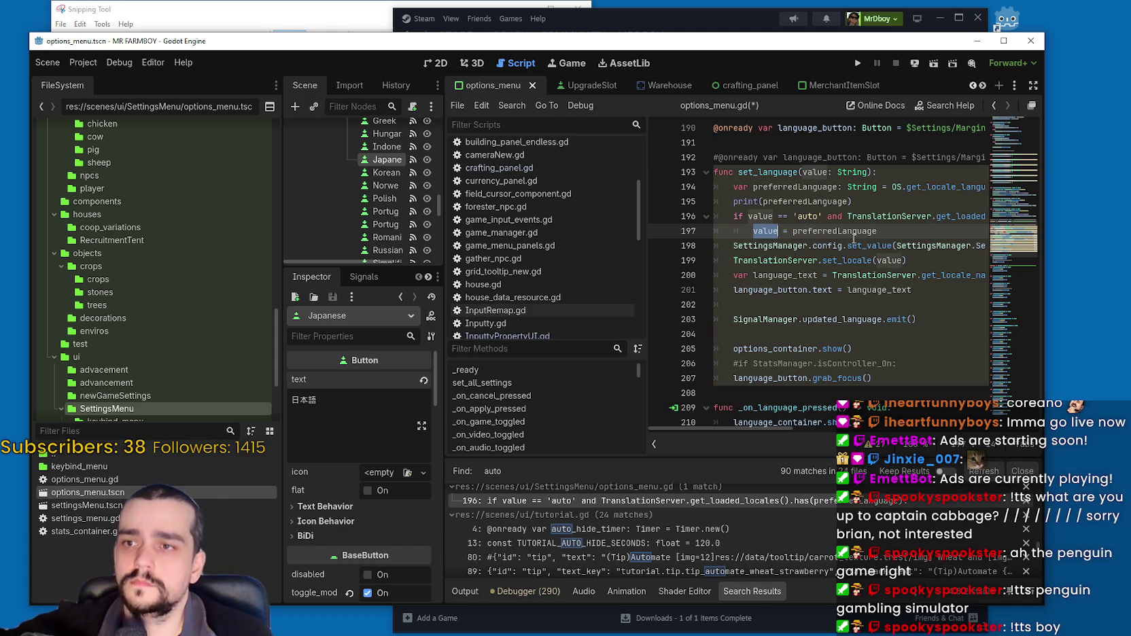
{"action": "key", "text": "Up"}
{"action": "key", "text": "Up"}
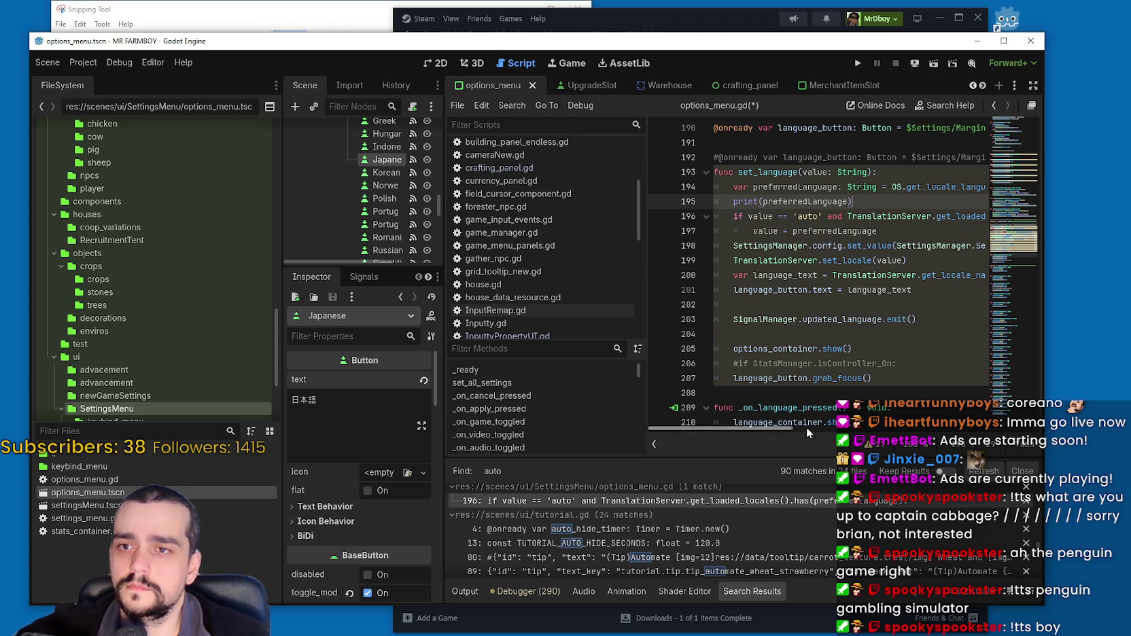
{"action": "mouse_move", "coordinate": [768, 429]}
{"action": "left_mouse_down"}
{"action": "mouse_move", "coordinate": [802, 429]}
{"action": "mouse_move", "coordinate": [750, 428]}
{"action": "left_mouse_up"}
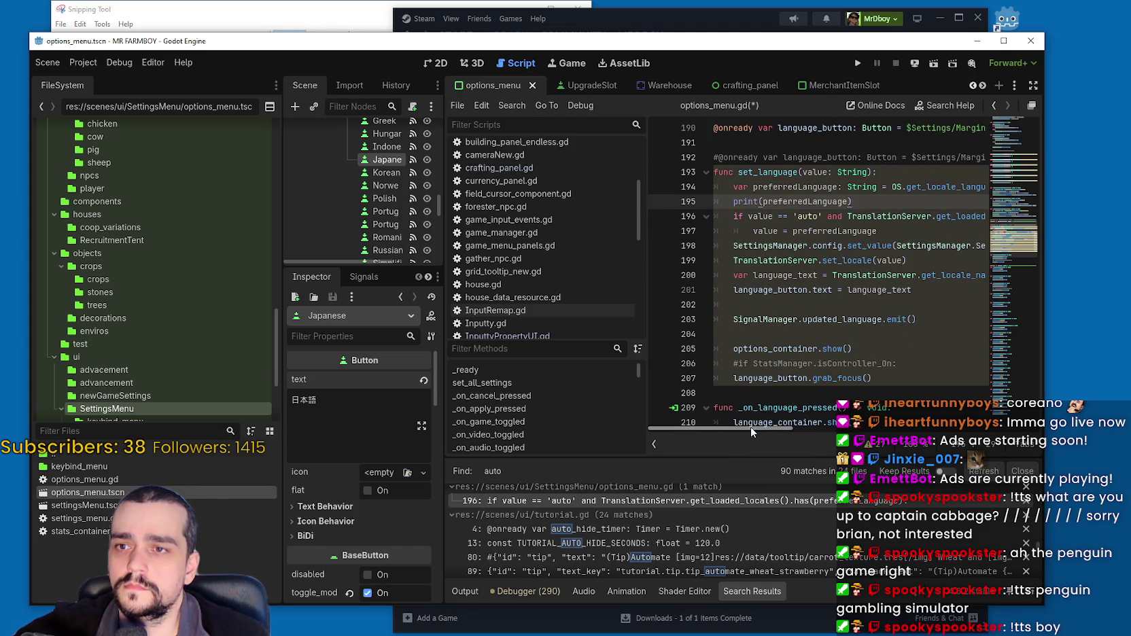
{"action": "left_click", "coordinate": [881, 216]}
{"action": "mouse_move", "coordinate": [882, 216]}
{"action": "left_mouse_down"}
{"action": "mouse_move", "coordinate": [985, 216]}
{"action": "mouse_move", "coordinate": [958, 217]}
{"action": "mouse_move", "coordinate": [971, 216]}
{"action": "left_mouse_up"}
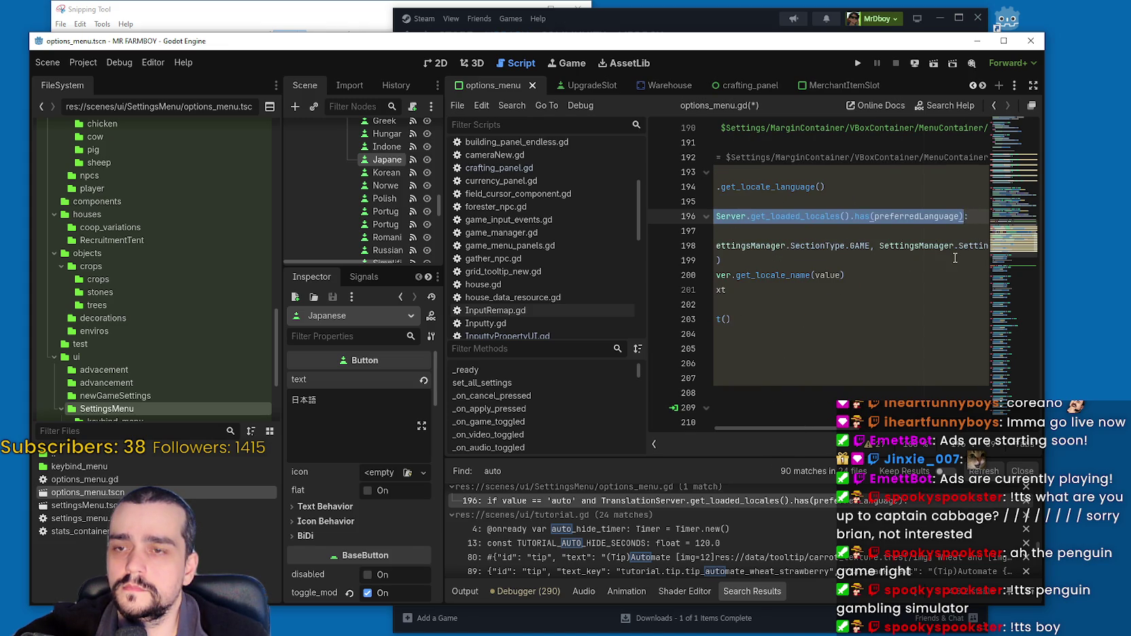
Step: Add print(TranslationServer.get_loaded_locales().has(preferredLanguage)) below line 195
{"action": "left_click", "coordinate": [914, 201]}
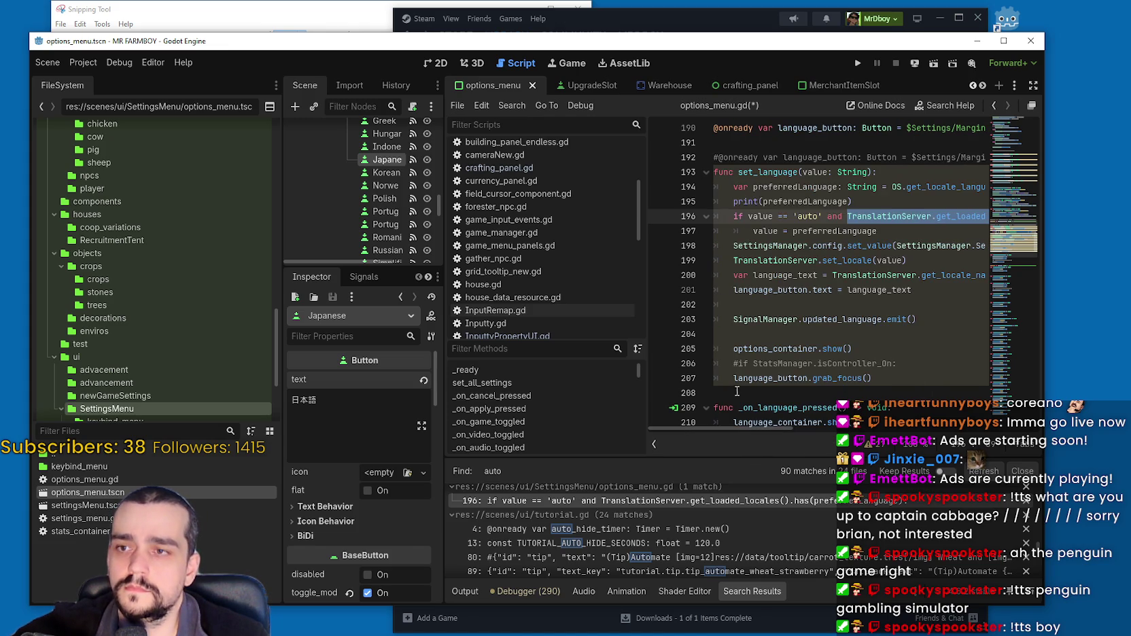
{"action": "key", "text": "Return"}
{"action": "type", "text": "print("}
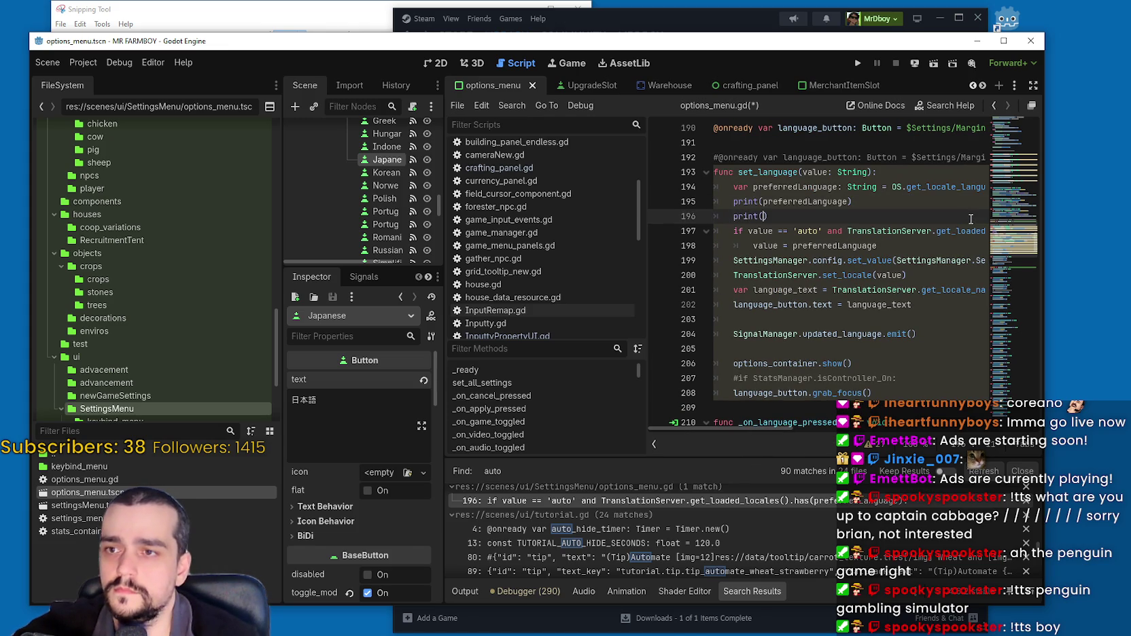
{"action": "key", "text": "ctrl+v"}
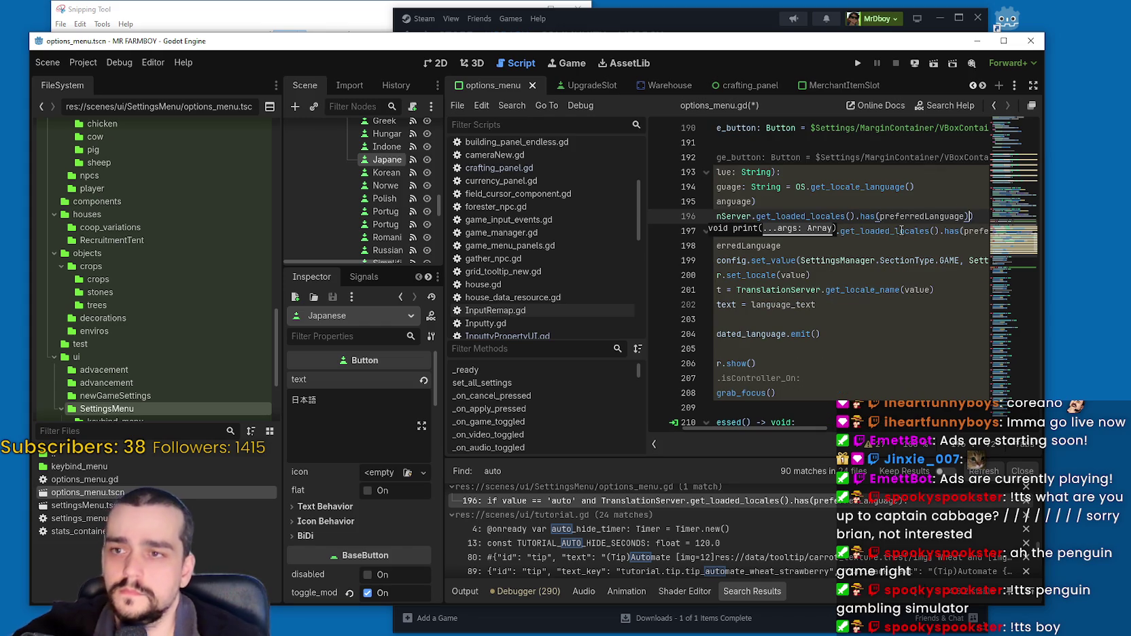
Step: Review the 'auto' if block and its value = preferredLanguage assignment, ending on line 198
{"action": "left_click", "coordinate": [894, 242]}
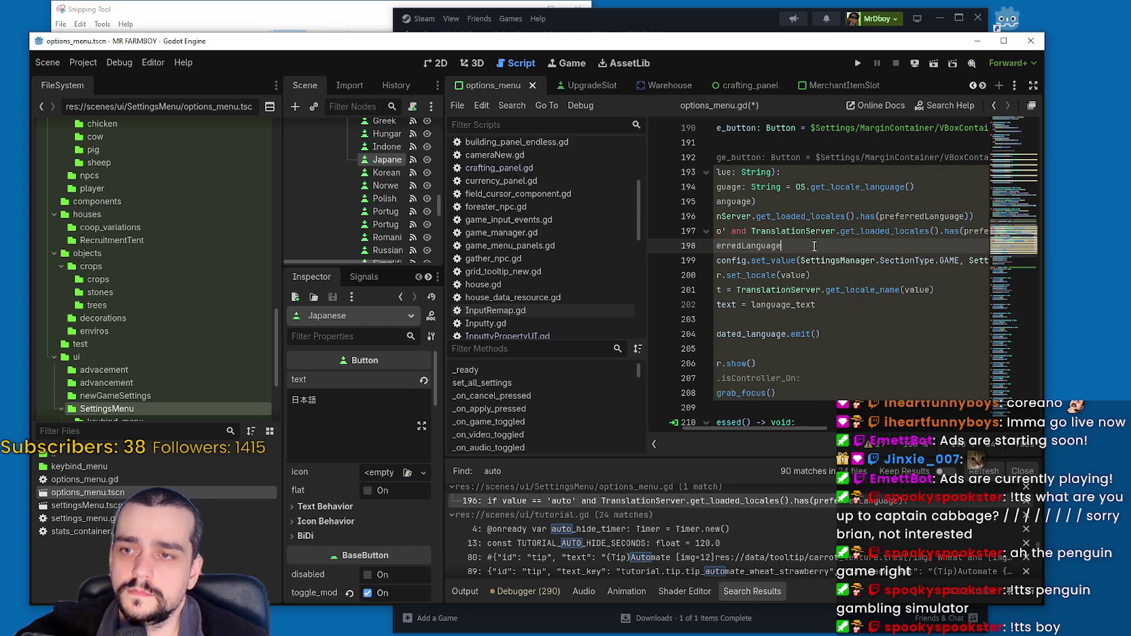
{"action": "left_click", "coordinate": [686, 233], "text": "shift"}
{"action": "left_click_drag", "start_coordinate": [952, 216], "coordinate": [990, 214]}
{"action": "left_click", "coordinate": [842, 260]}
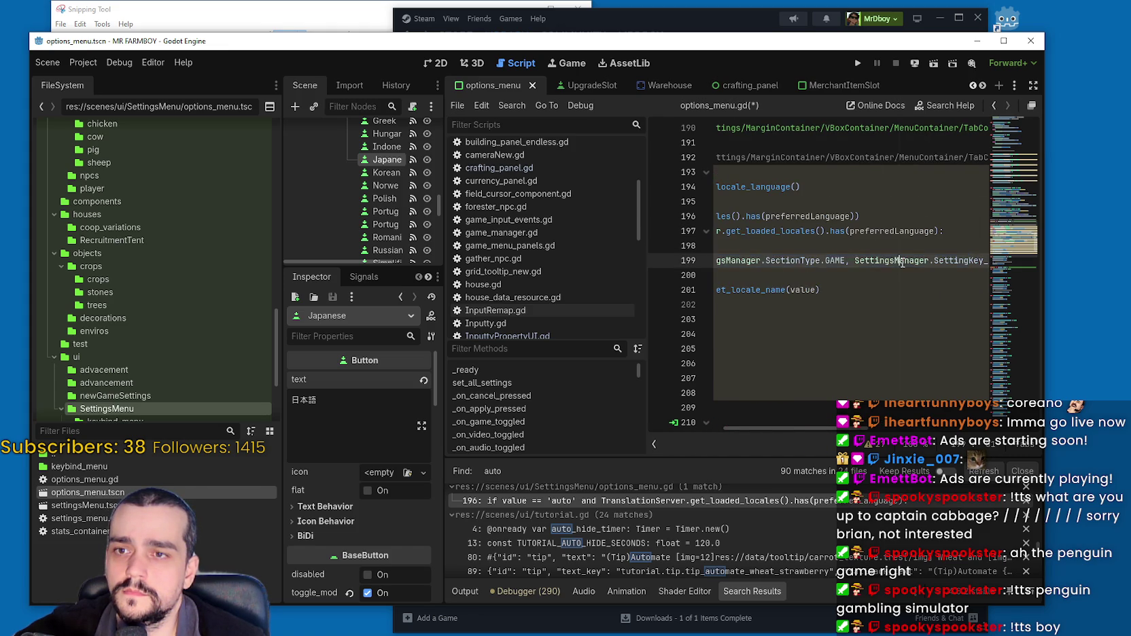
{"action": "triple_click", "coordinate": [836, 261]}
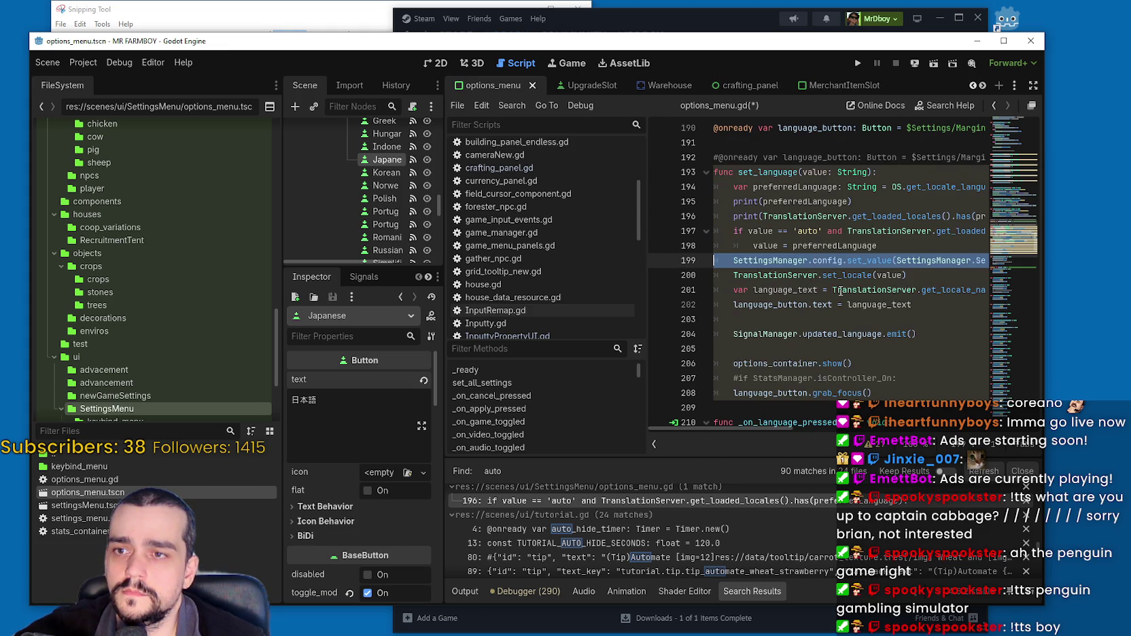
{"action": "double_click", "coordinate": [774, 246]}
{"action": "left_click_drag", "start_coordinate": [775, 246], "coordinate": [837, 246]}
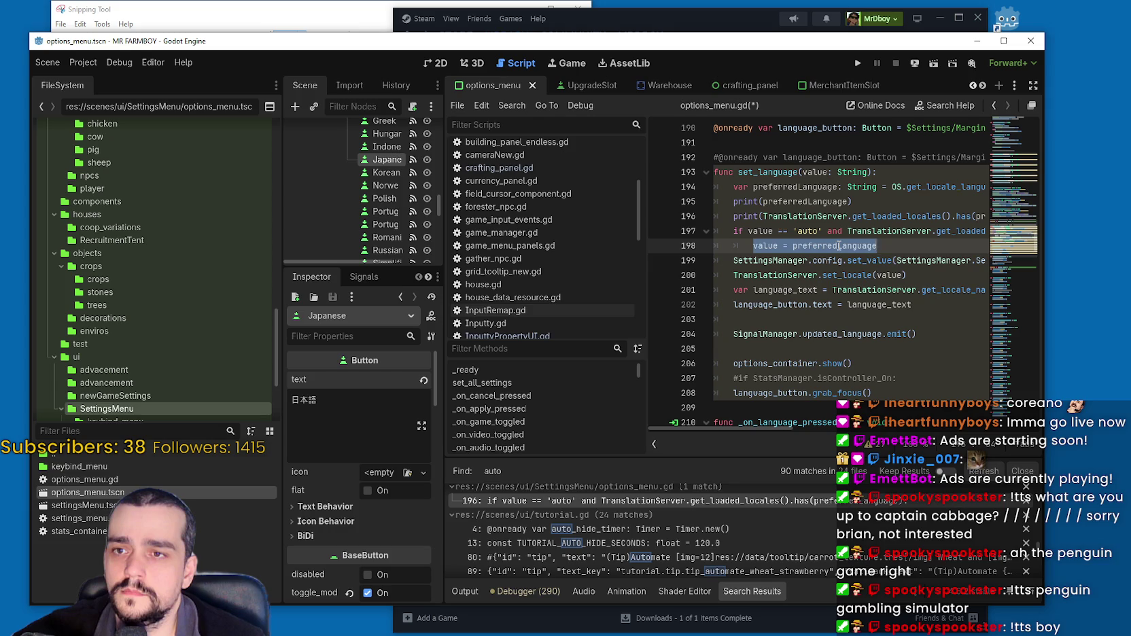
{"action": "double_click", "coordinate": [838, 245]}
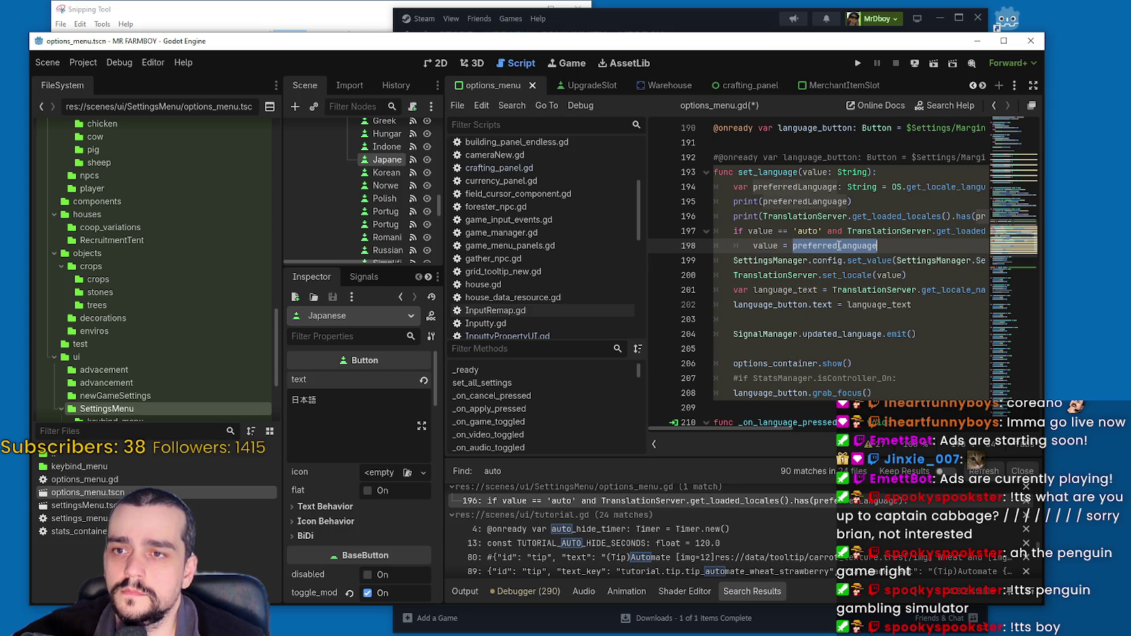
{"action": "double_click", "coordinate": [765, 246]}
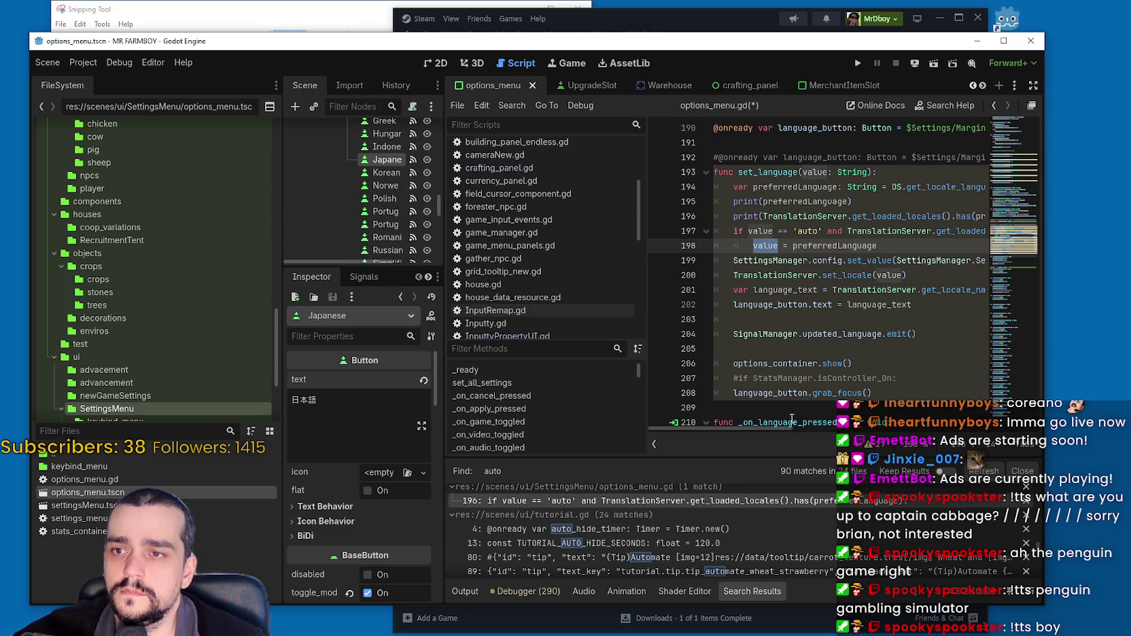
{"action": "mouse_move", "coordinate": [776, 429]}
{"action": "left_mouse_down"}
{"action": "mouse_move", "coordinate": [856, 430]}
{"action": "mouse_move", "coordinate": [744, 426]}
{"action": "mouse_move", "coordinate": [849, 428]}
{"action": "mouse_move", "coordinate": [764, 426]}
{"action": "left_mouse_up"}
{"action": "left_click", "coordinate": [881, 246]}
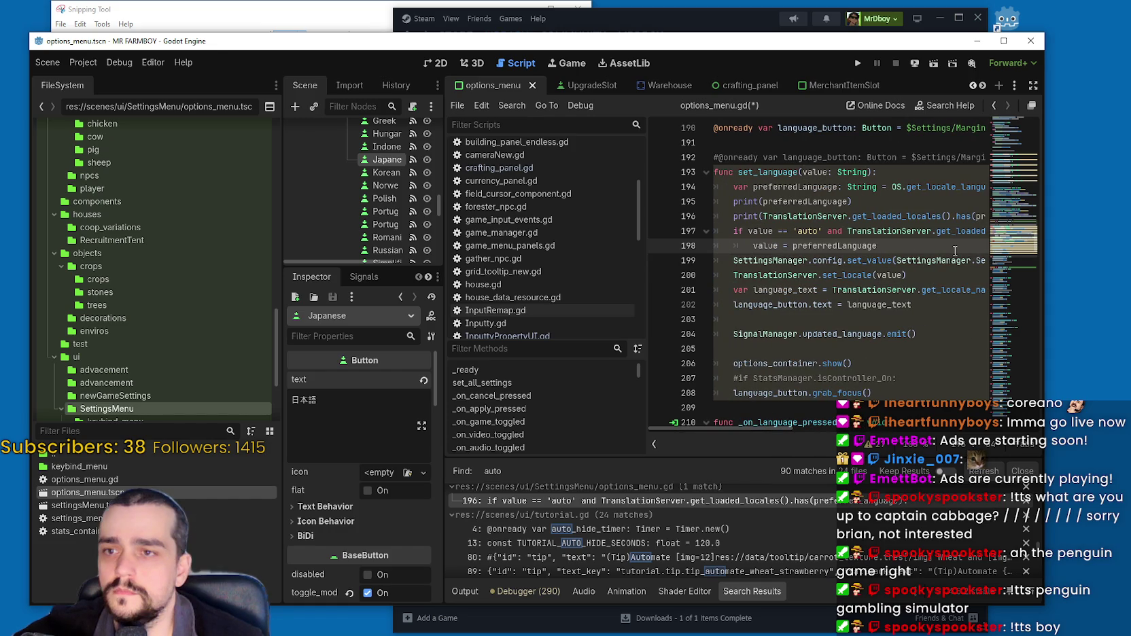
Step: Add print(value) in the if block and print(TranslationServer.get_locale_name(value)) below line 202
{"action": "key", "text": "Return"}
{"action": "type", "text": "print(value"}
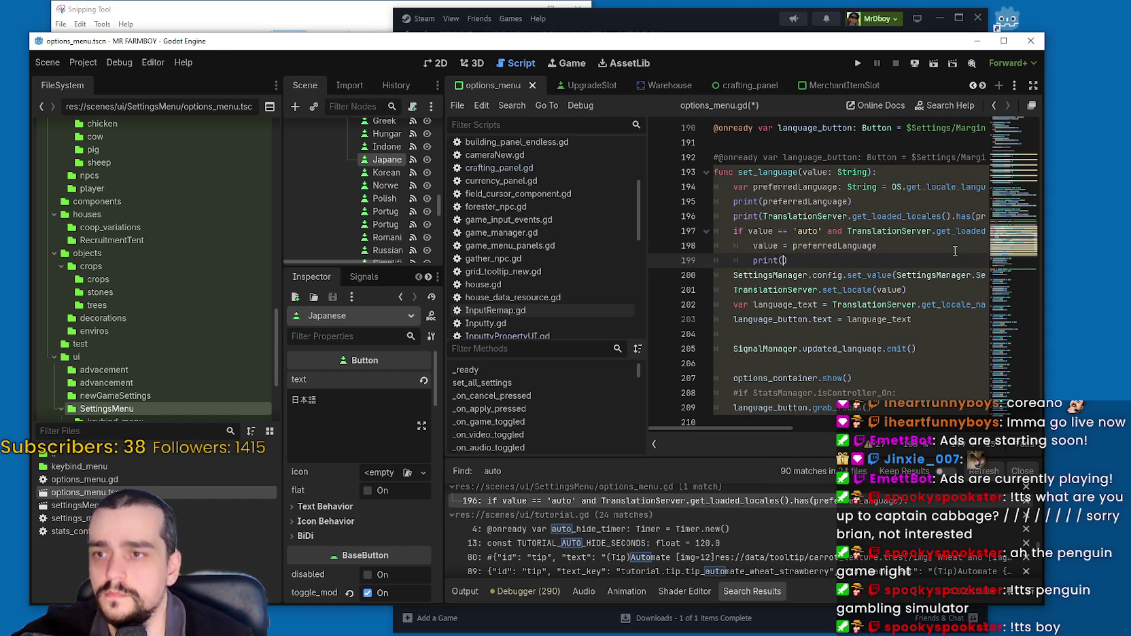
{"action": "left_click_drag", "start_coordinate": [918, 304], "coordinate": [975, 304]}
{"action": "left_click_drag", "start_coordinate": [770, 304], "coordinate": [975, 302]}
{"action": "key", "text": "ctrl+c"}
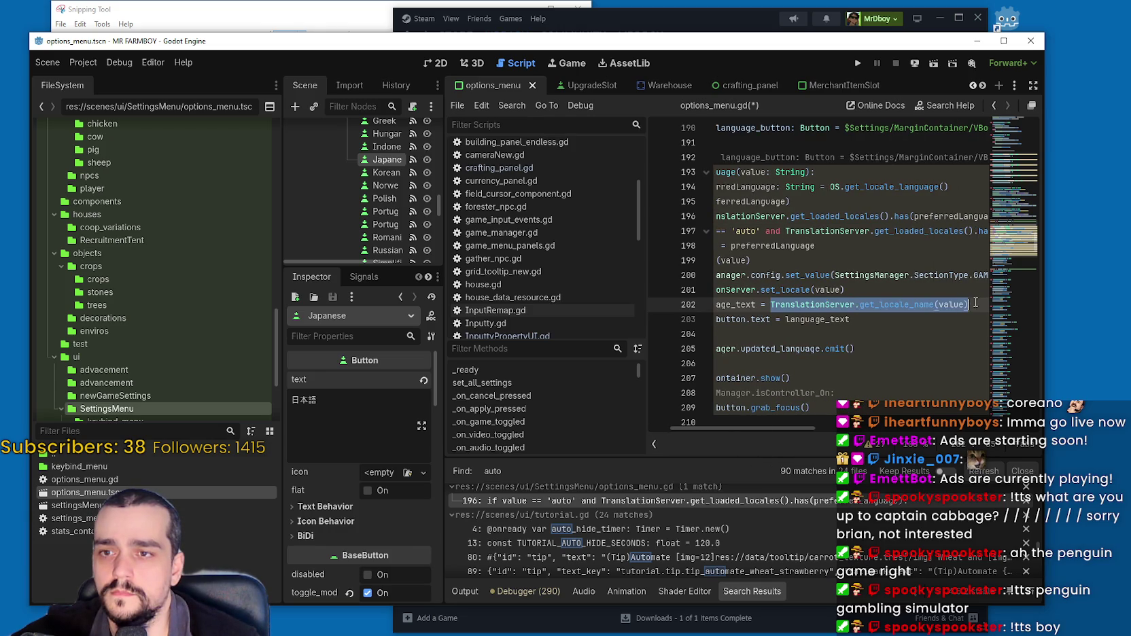
{"action": "left_click", "coordinate": [976, 304]}
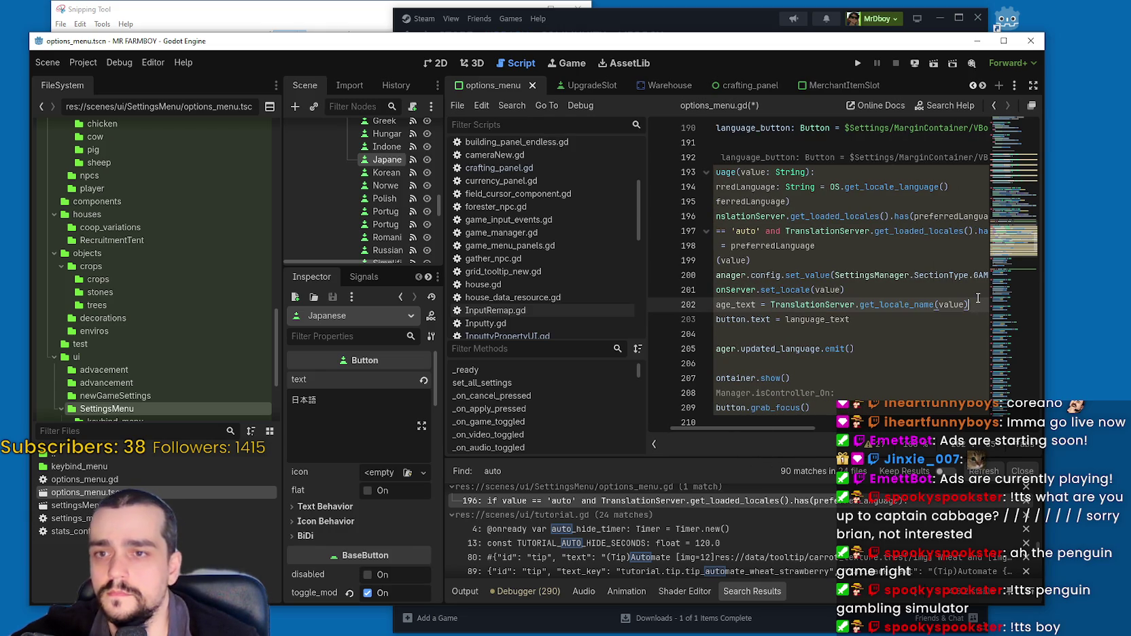
{"action": "key", "text": "Return"}
{"action": "type", "text": "print "}
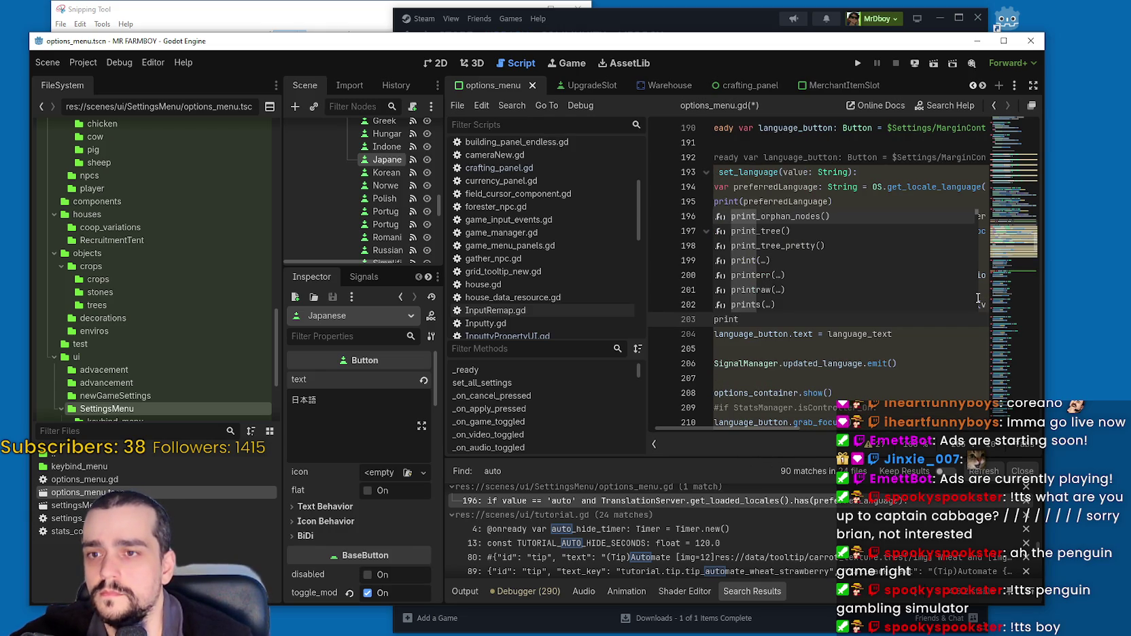
{"action": "type", "text": "("}
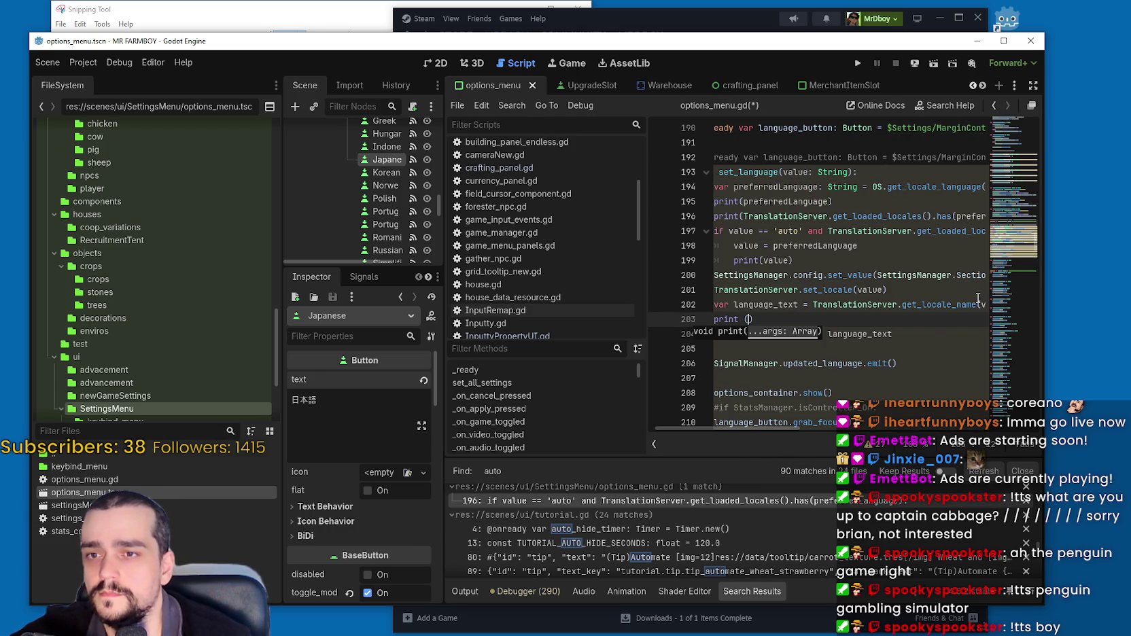
{"action": "key", "text": "BackSpace"}
{"action": "key", "text": "BackSpace"}
{"action": "key", "text": "ctrl+v"}
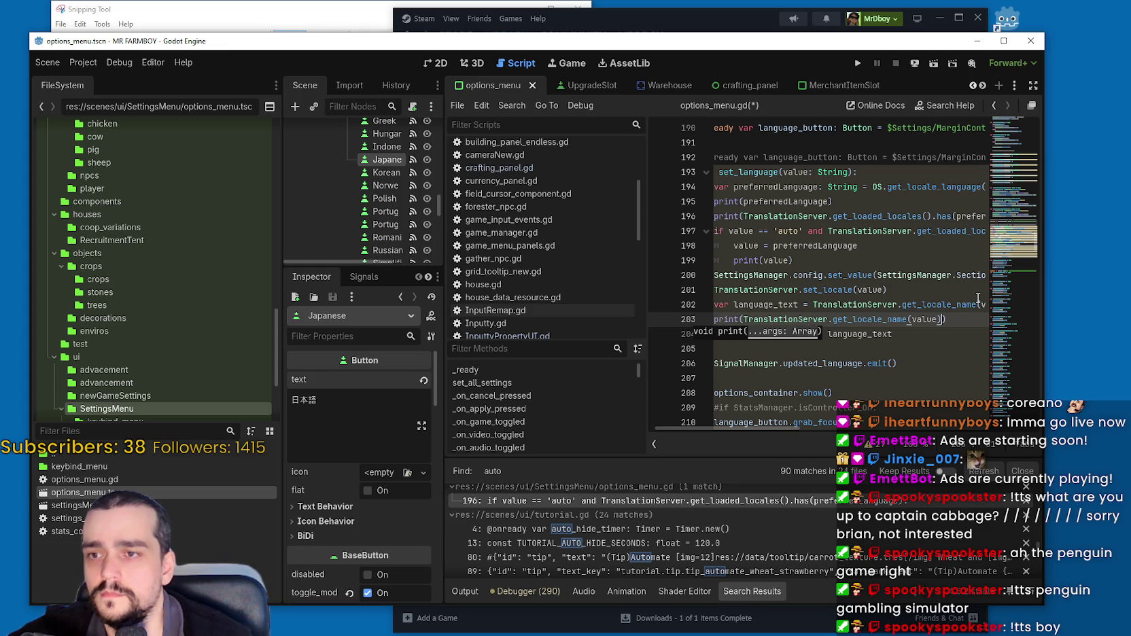
Step: Save options_menu.gd with Ctrl+S
{"action": "left_click", "coordinate": [978, 331]}
{"action": "key", "text": "ctrl+s"}
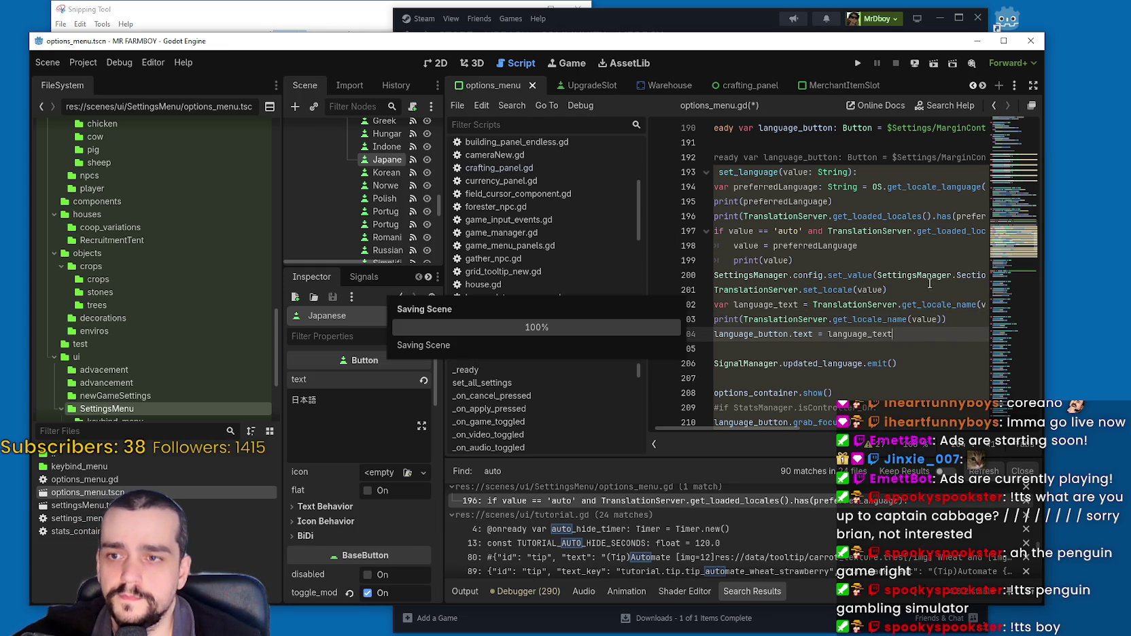
{"action": "left_click_drag", "start_coordinate": [890, 334], "coordinate": [659, 313]}
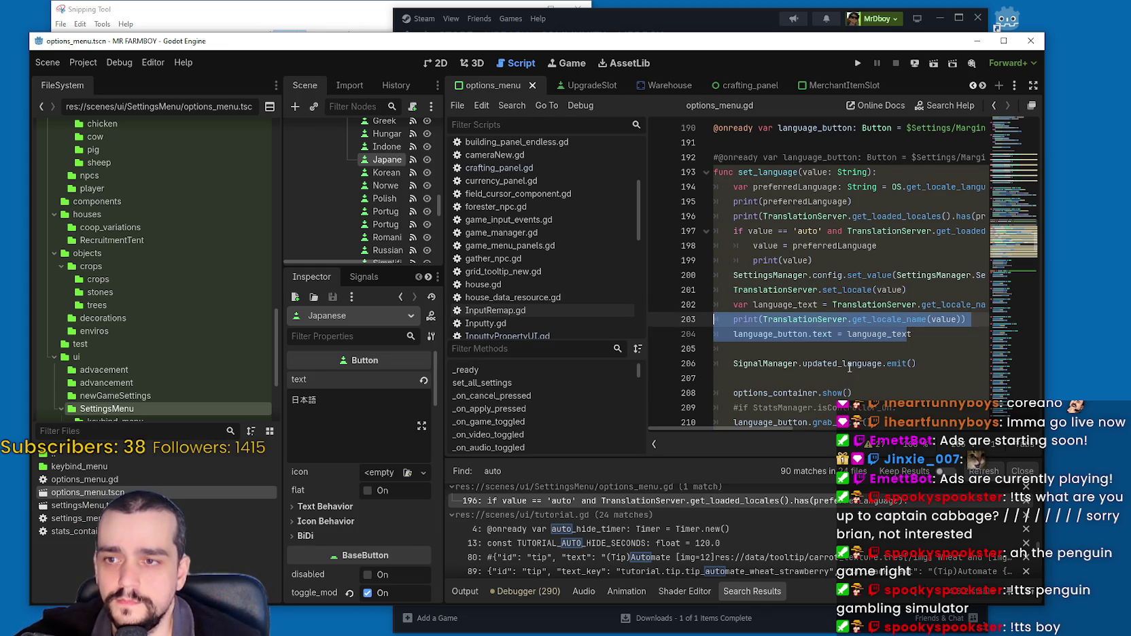
{"action": "left_click", "coordinate": [755, 345]}
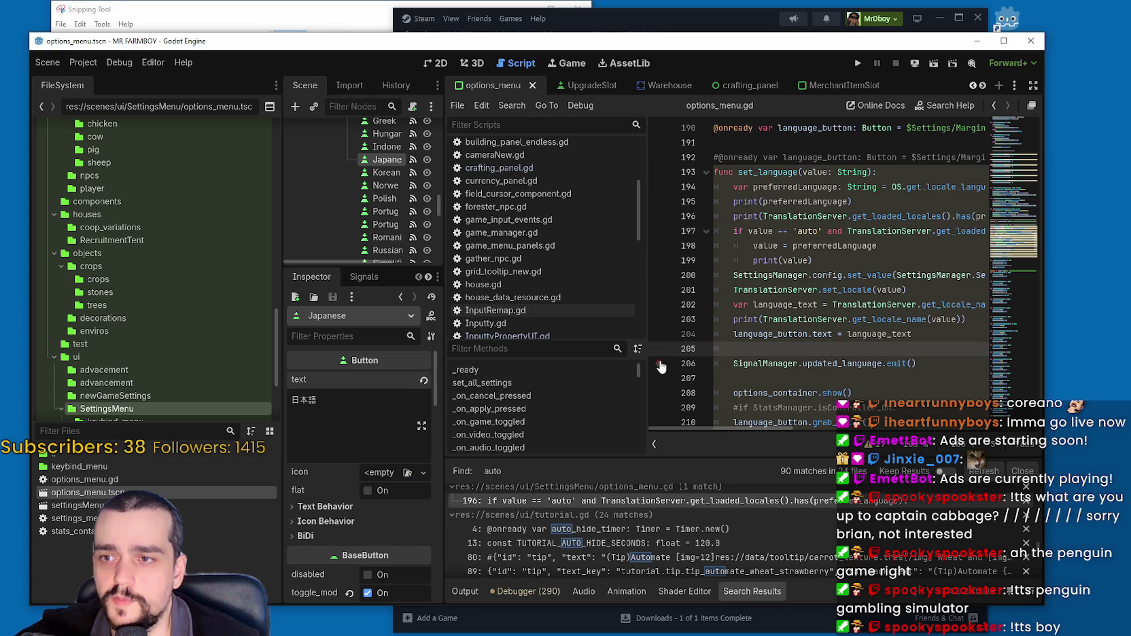
Step: Launch MR FARMBOY again from the script editor to its debug main menu
{"action": "left_click", "coordinate": [816, 367]}
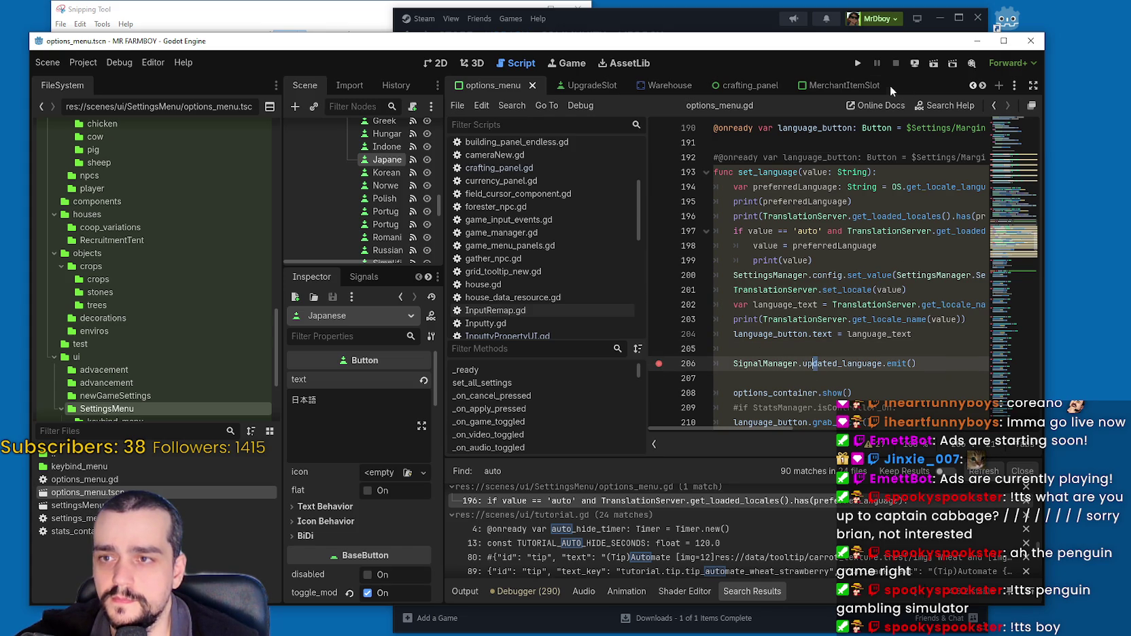
{"action": "left_click", "coordinate": [858, 63]}
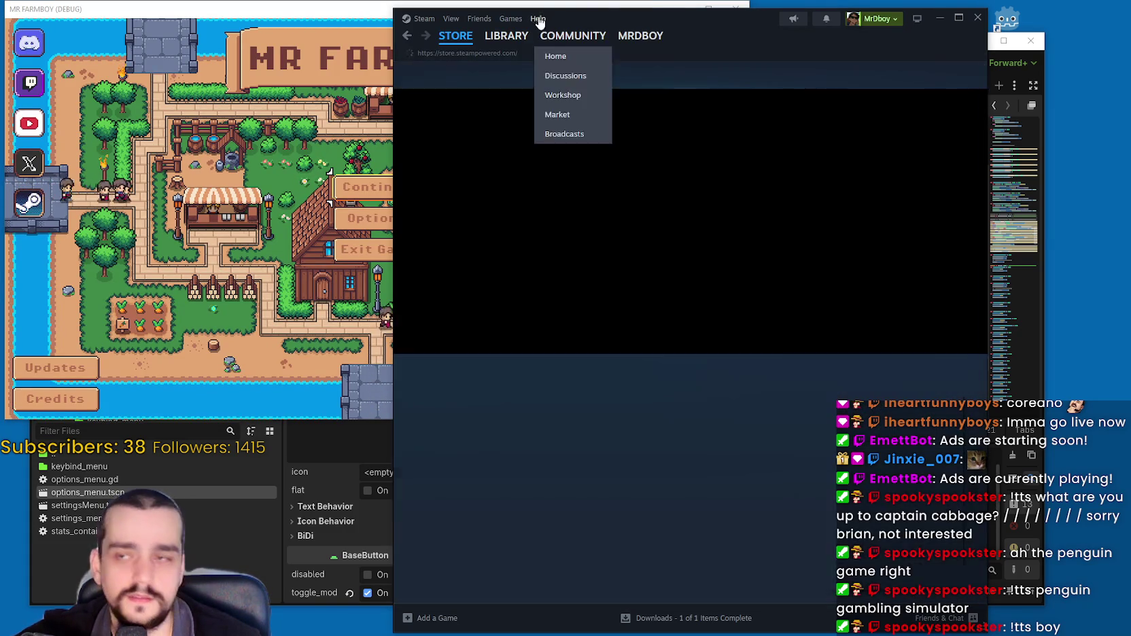
Step: Select HADALYTH ZERO in Steam's game library and press PLAY to start it
{"action": "left_click", "coordinate": [506, 35]}
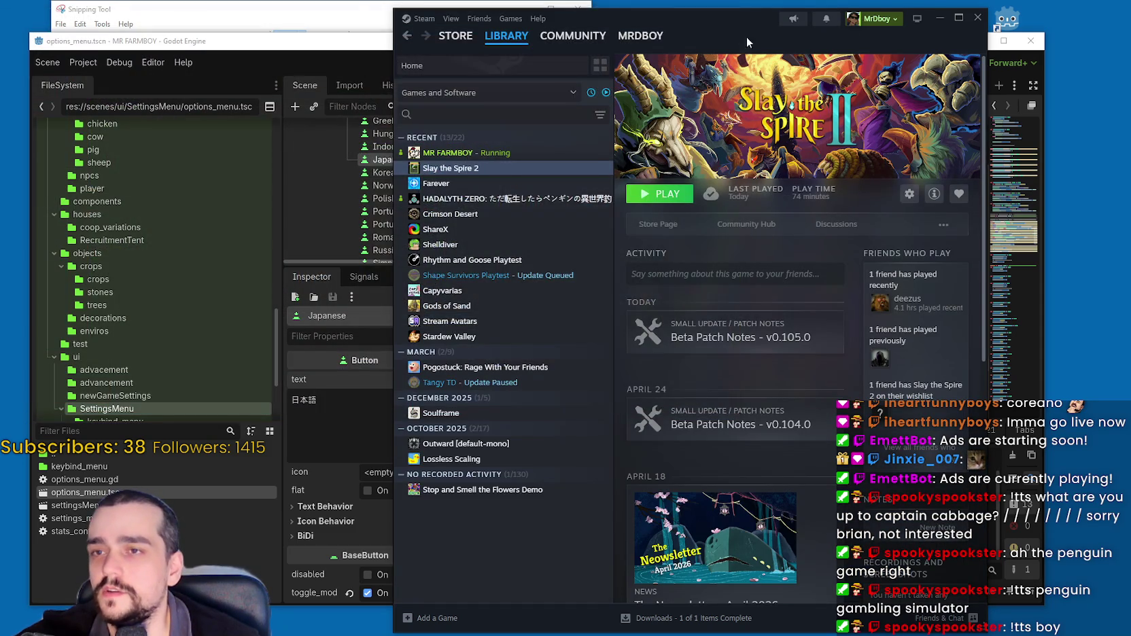
{"action": "left_click_drag", "start_coordinate": [747, 38], "coordinate": [726, 33]}
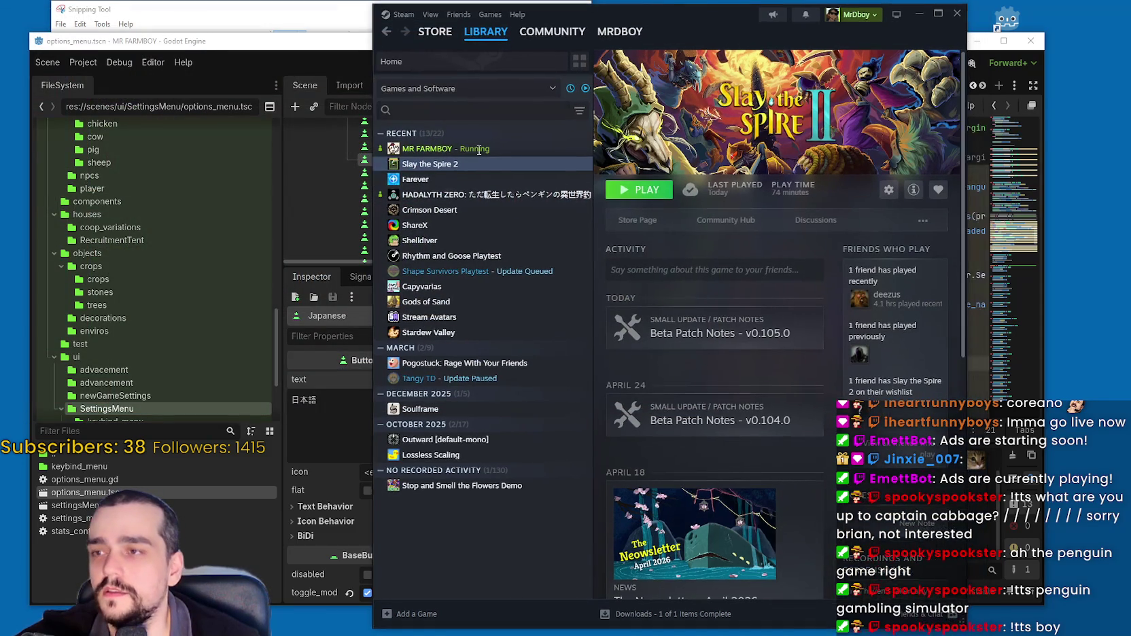
{"action": "left_click", "coordinate": [190, 45]}
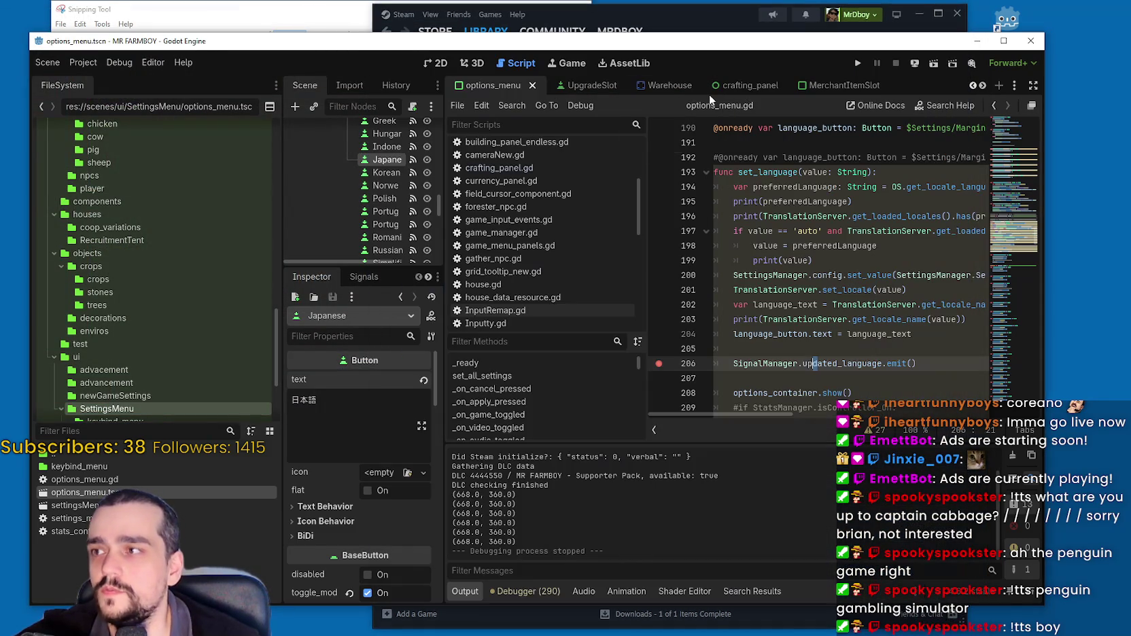
{"action": "left_click", "coordinate": [976, 41]}
{"action": "left_click", "coordinate": [427, 148]}
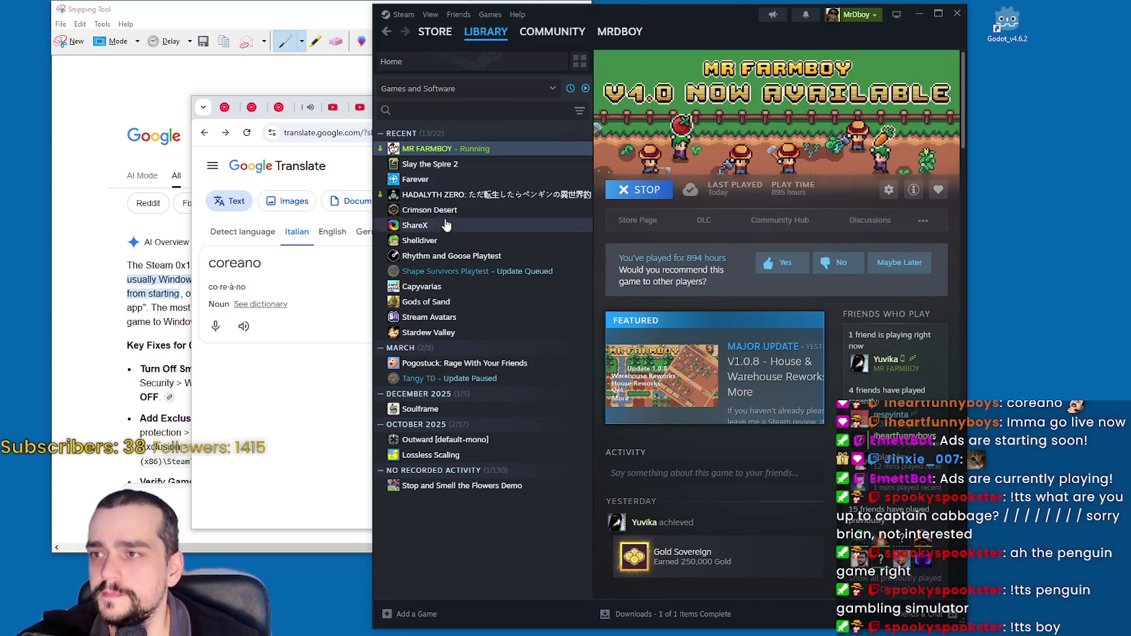
{"action": "left_click", "coordinate": [441, 195]}
{"action": "left_click", "coordinate": [642, 190]}
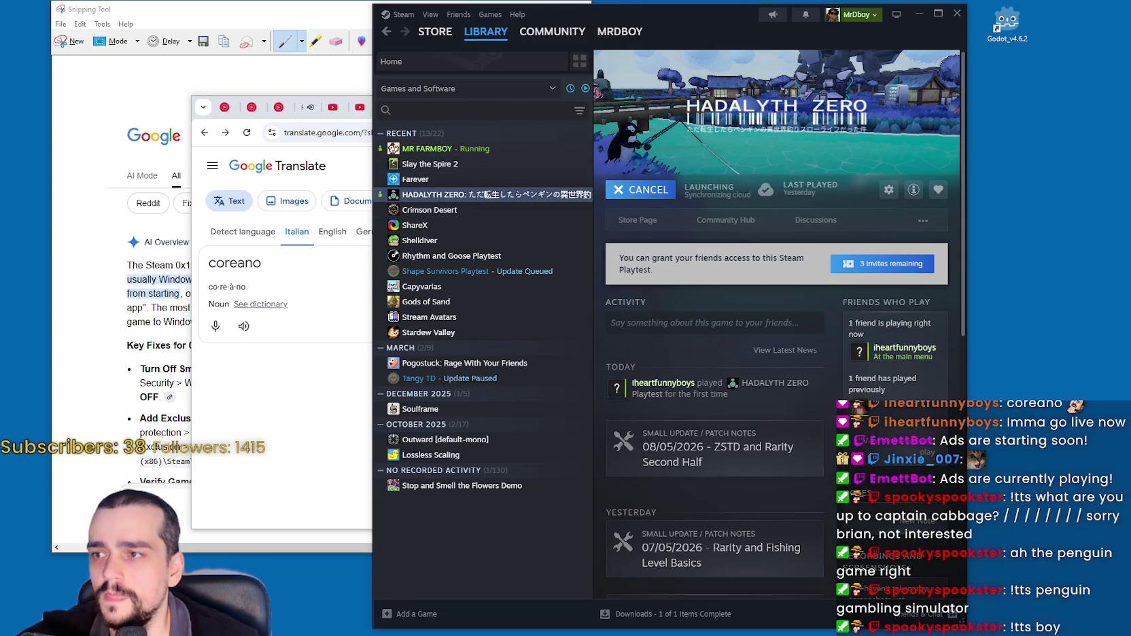
Step: Minimize the Google Translate browser and the Snipping Tool window
{"action": "left_click", "coordinate": [331, 265]}
{"action": "left_click", "coordinate": [650, 106]}
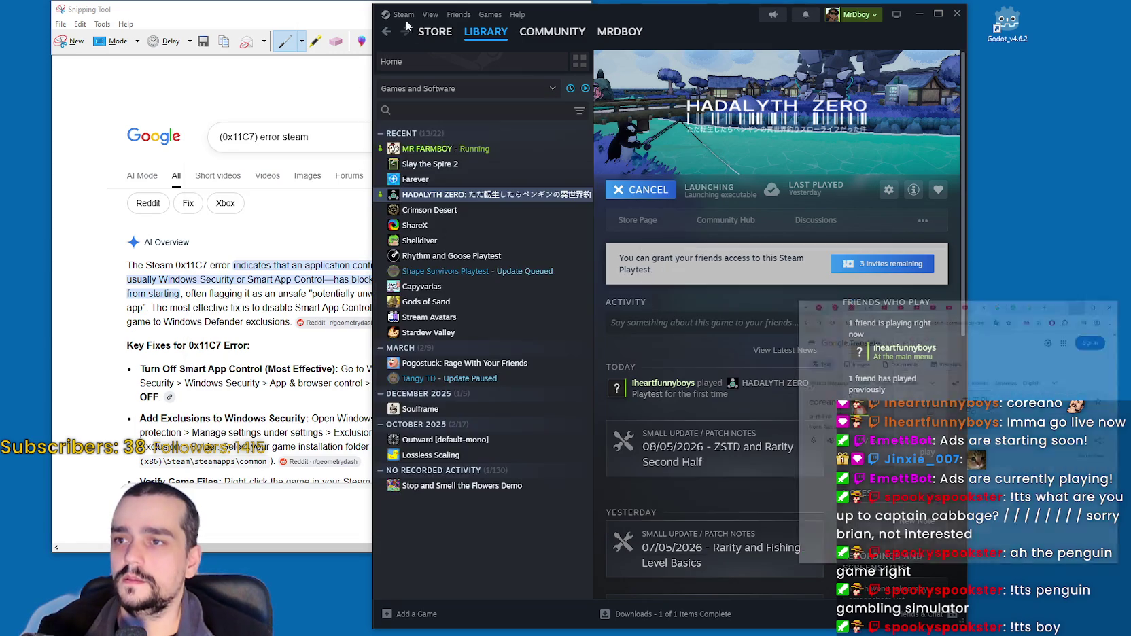
{"action": "left_click", "coordinate": [524, 12]}
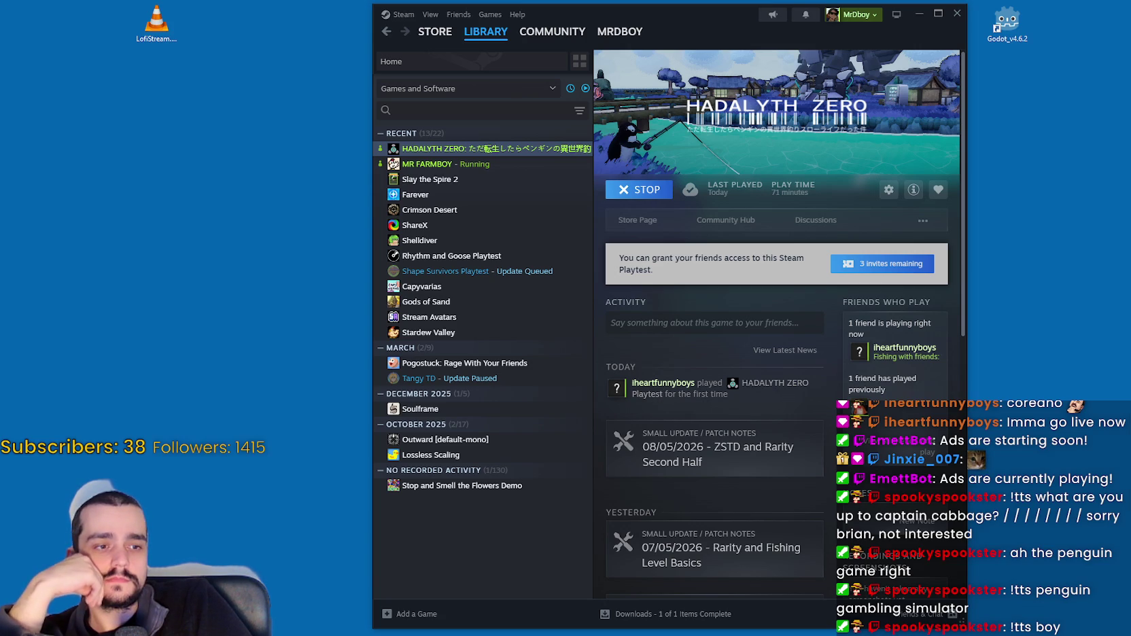
Step: Pause the track playing in the YouTube Music tab and minimize Chrome
{"action": "key", "text": "alt+Tab"}
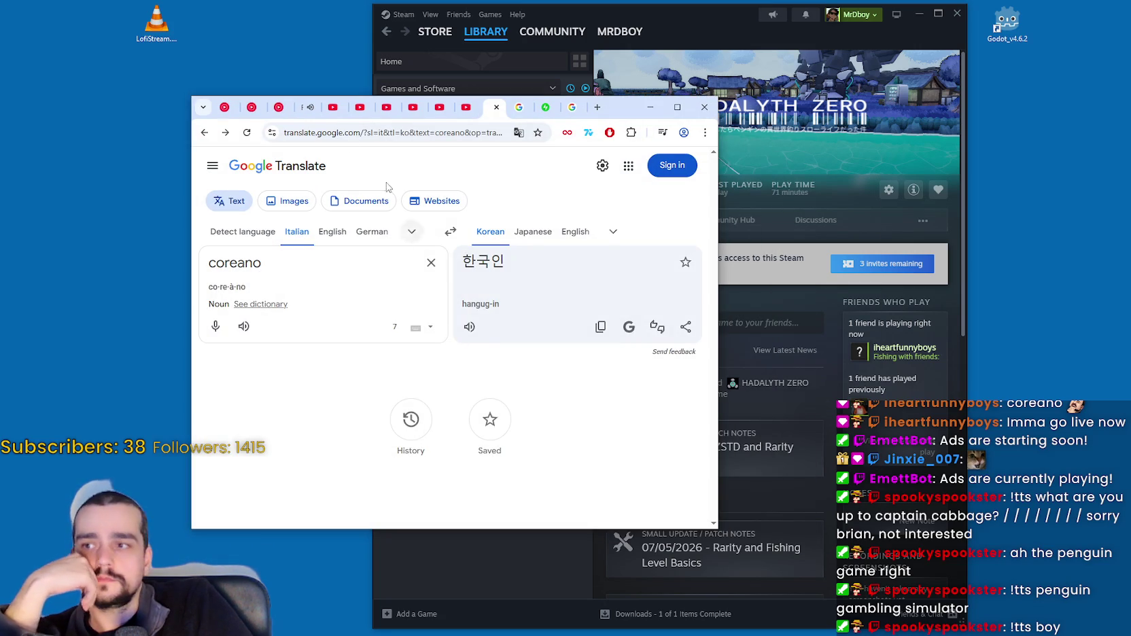
{"action": "left_click", "coordinate": [301, 109]}
{"action": "left_click", "coordinate": [475, 340]}
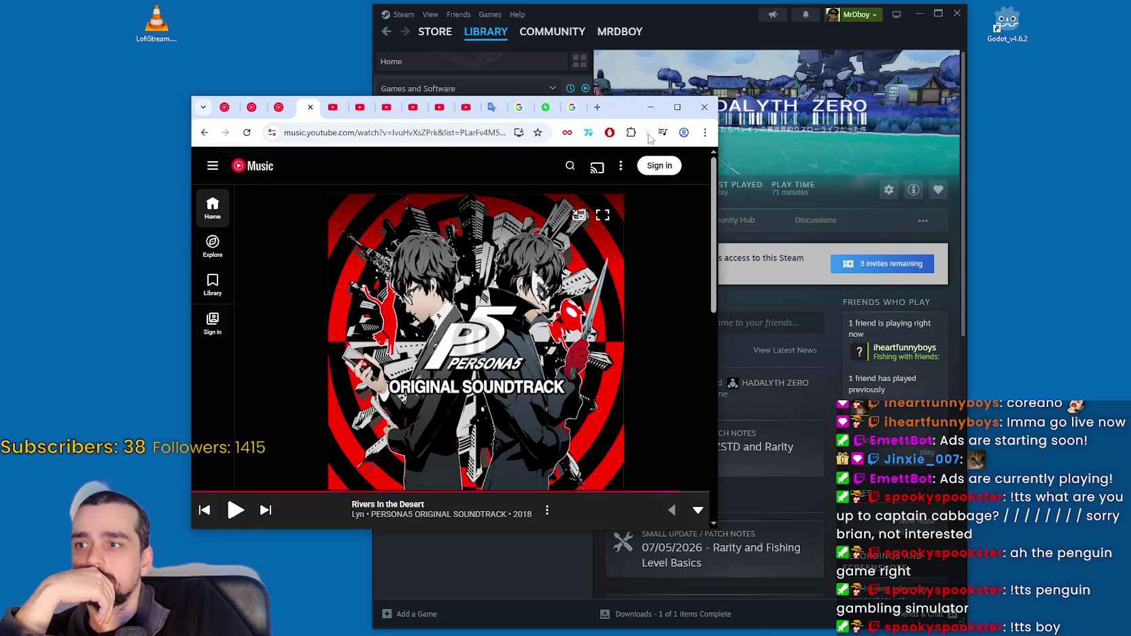
{"action": "left_click", "coordinate": [649, 107]}
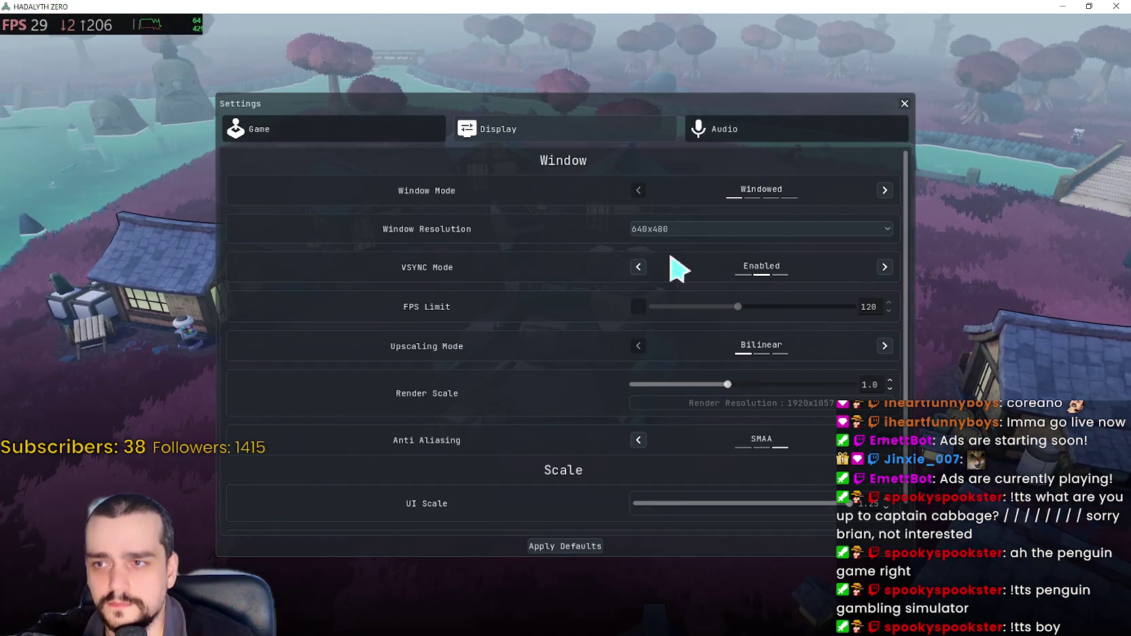
Step: Try Windowed, Borderless and Fullscreen modes at 1280x720 and 1920x1080 resolution
{"action": "left_click", "coordinate": [884, 191]}
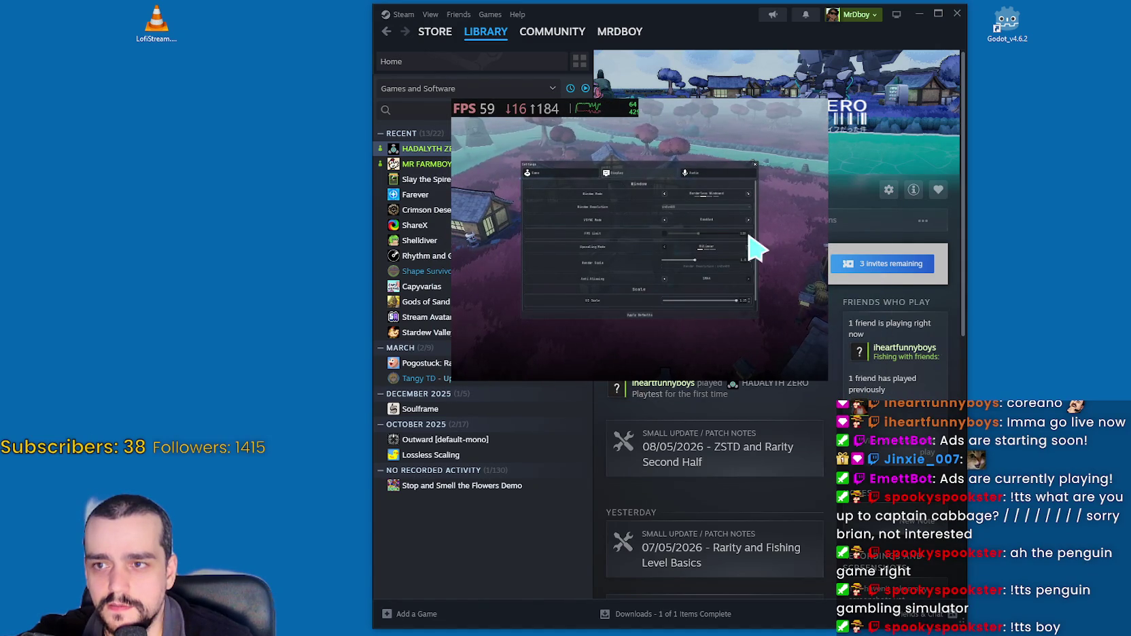
{"action": "left_click", "coordinate": [664, 193]}
{"action": "left_click", "coordinate": [713, 226]}
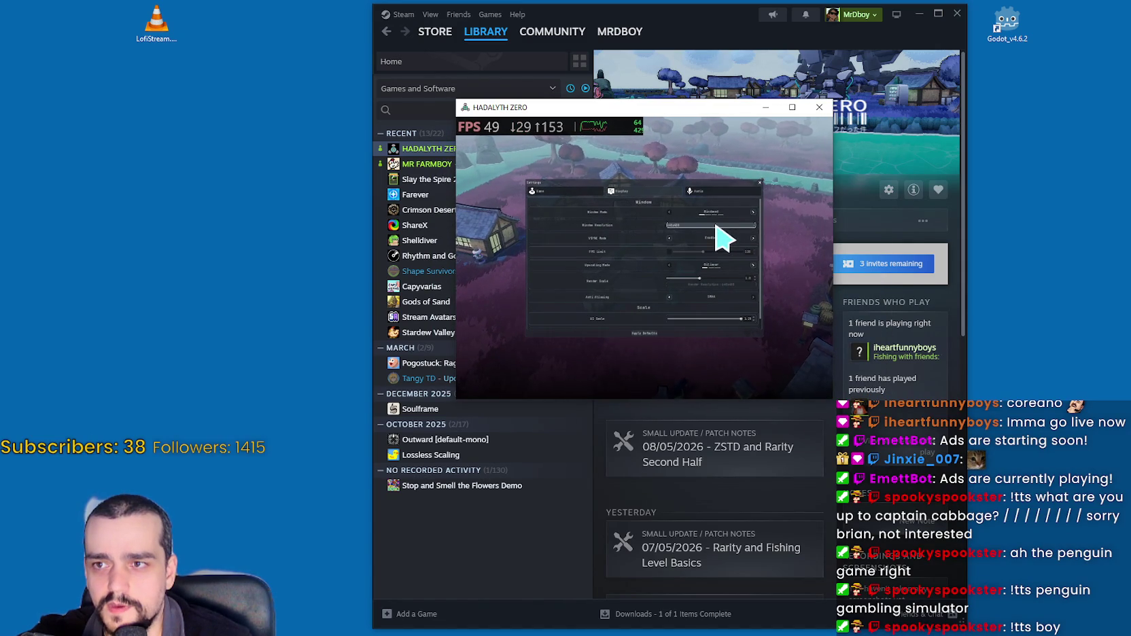
{"action": "left_click", "coordinate": [714, 252]}
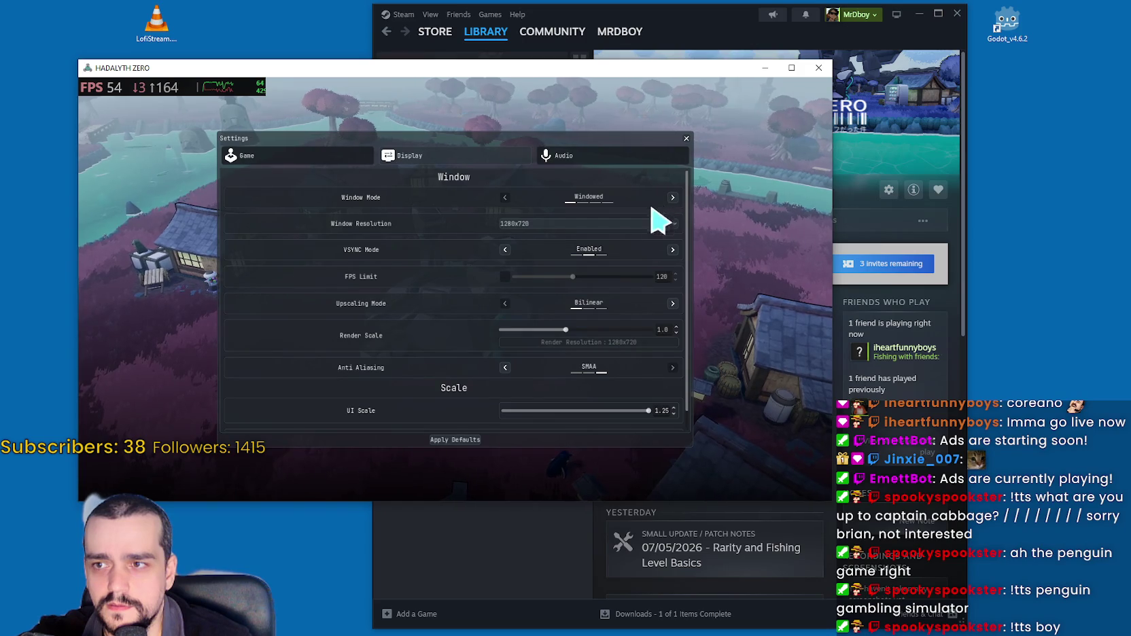
{"action": "left_click", "coordinate": [797, 70]}
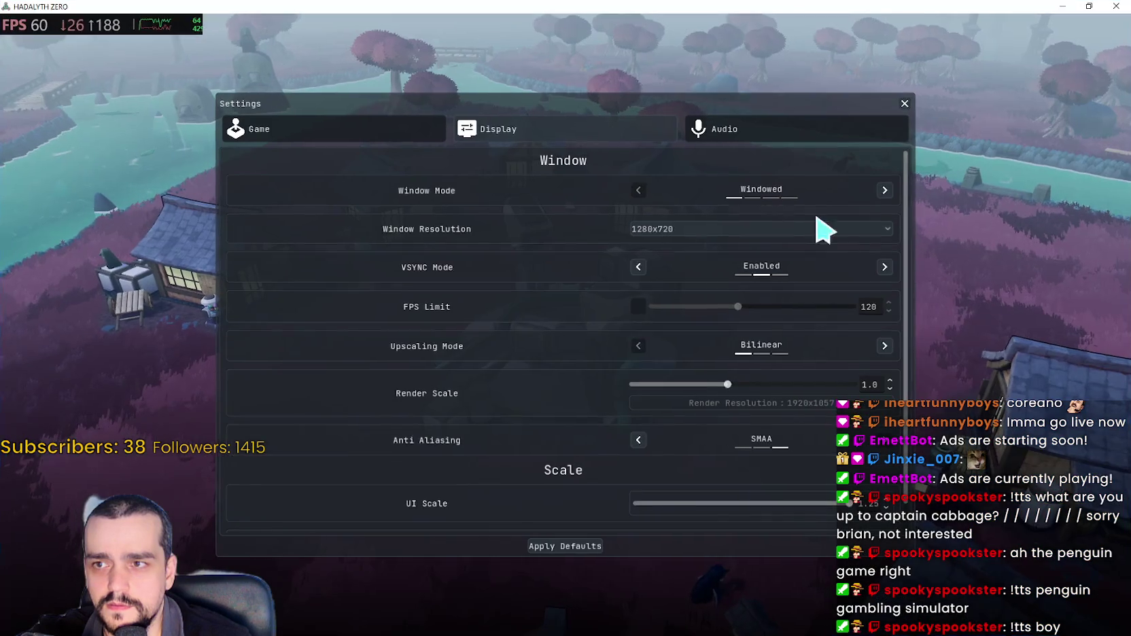
{"action": "left_click", "coordinate": [805, 252]}
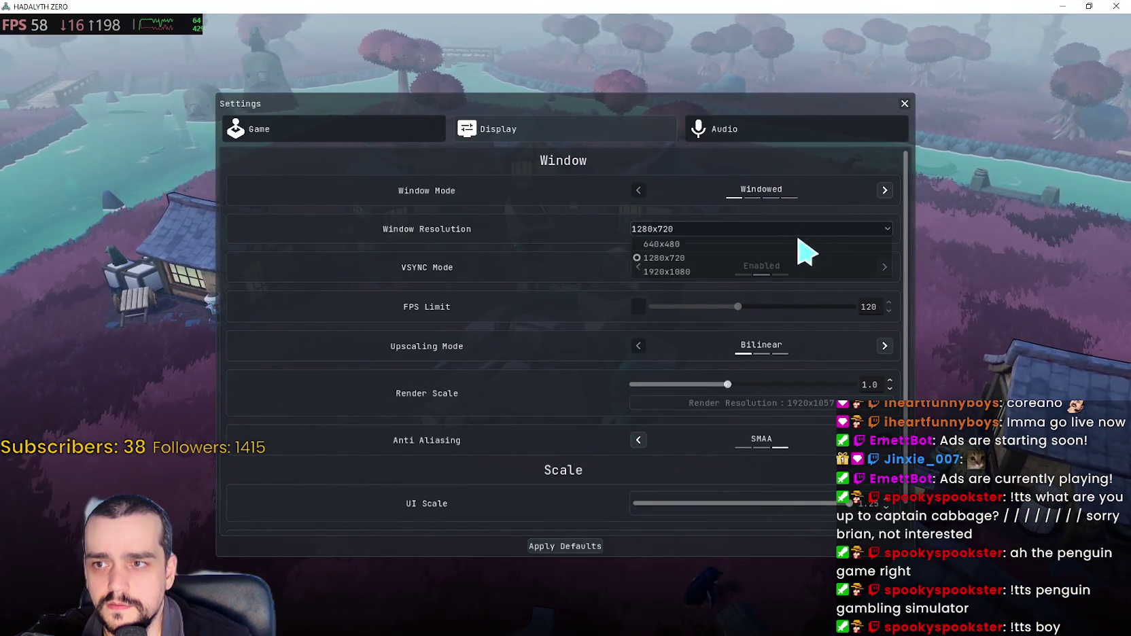
{"action": "left_click", "coordinate": [732, 272]}
{"action": "left_click", "coordinate": [884, 190]}
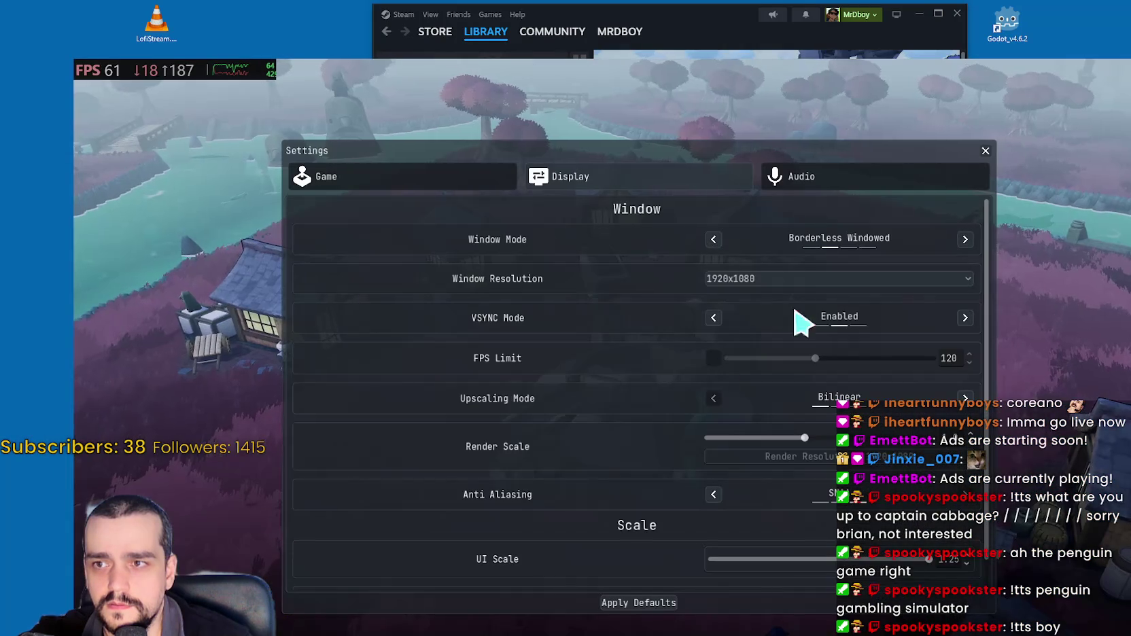
{"action": "left_click", "coordinate": [965, 241]}
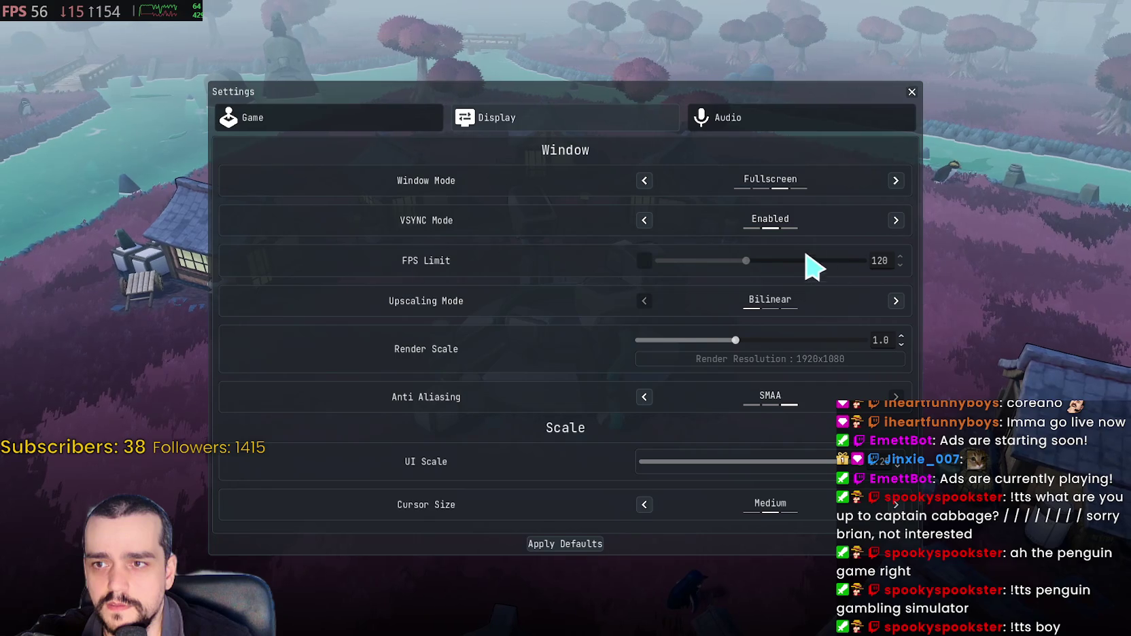
Step: On the Audio page, keep the same voice input device and nudge the threshold up
{"action": "left_click", "coordinate": [382, 116]}
{"action": "left_click", "coordinate": [870, 122]}
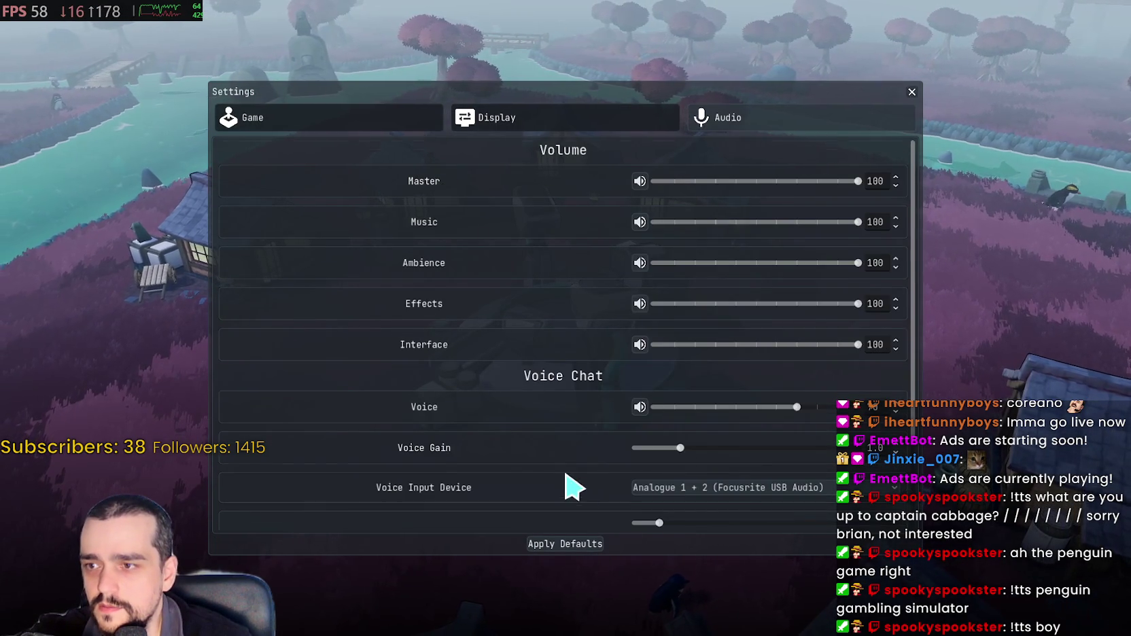
{"action": "scroll", "coordinate": [575, 479], "scroll_direction": "down", "scroll_amount": 2}
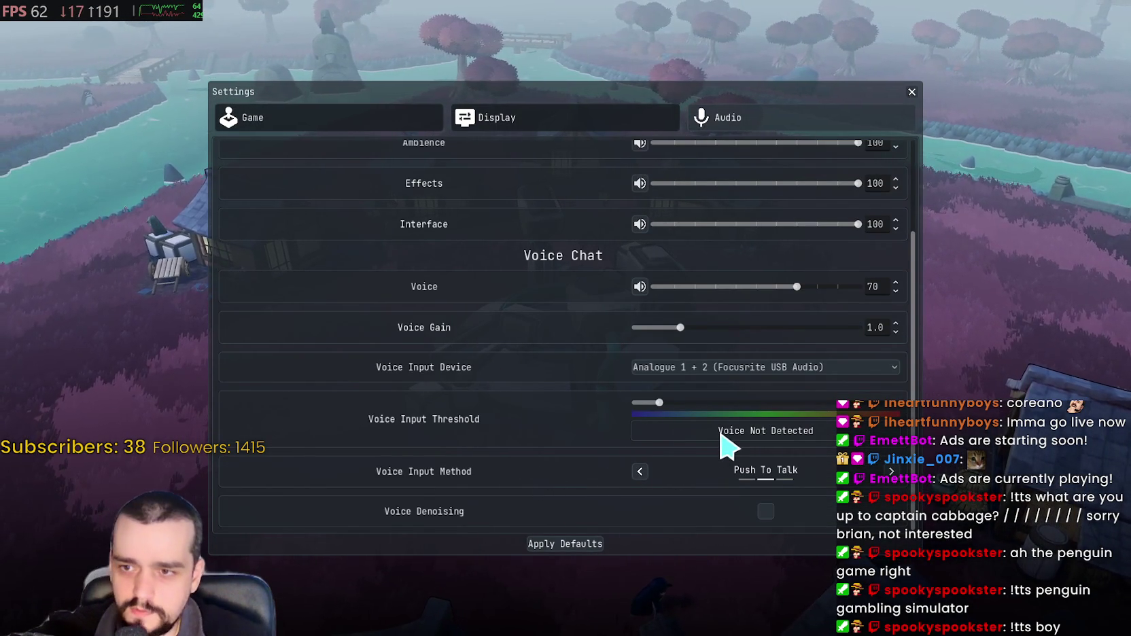
{"action": "left_click", "coordinate": [688, 370]}
{"action": "left_click", "coordinate": [678, 371]}
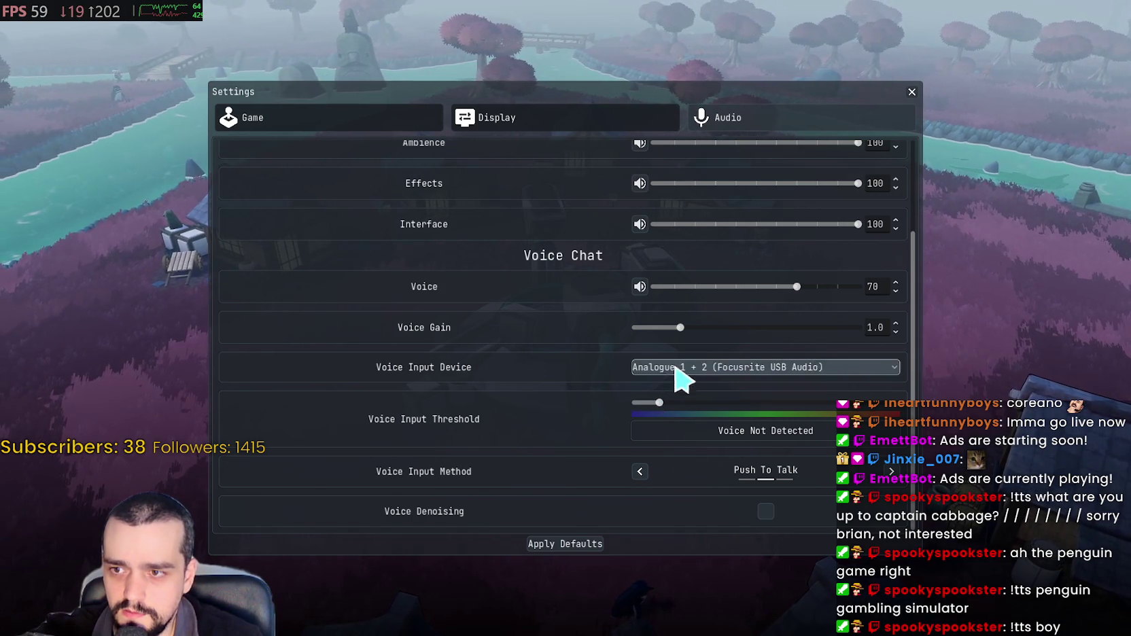
{"action": "left_click_drag", "start_coordinate": [659, 402], "coordinate": [678, 404]}
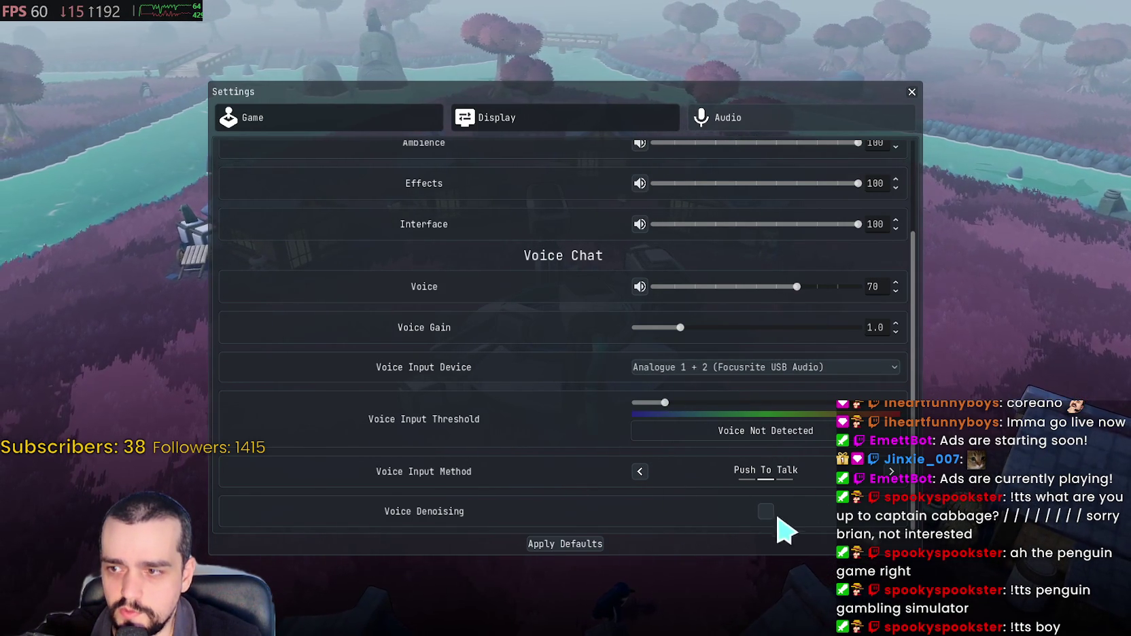
Step: Look through the Display, Game and Audio settings pages
{"action": "left_click", "coordinate": [616, 126]}
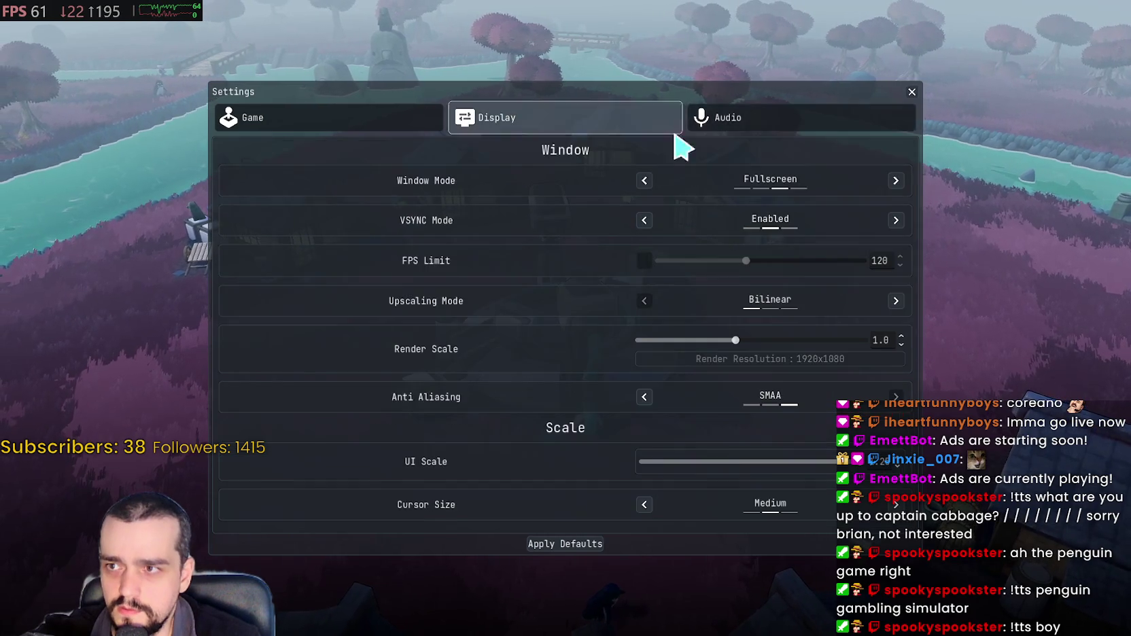
{"action": "left_click", "coordinate": [720, 121]}
{"action": "left_click", "coordinate": [363, 135]}
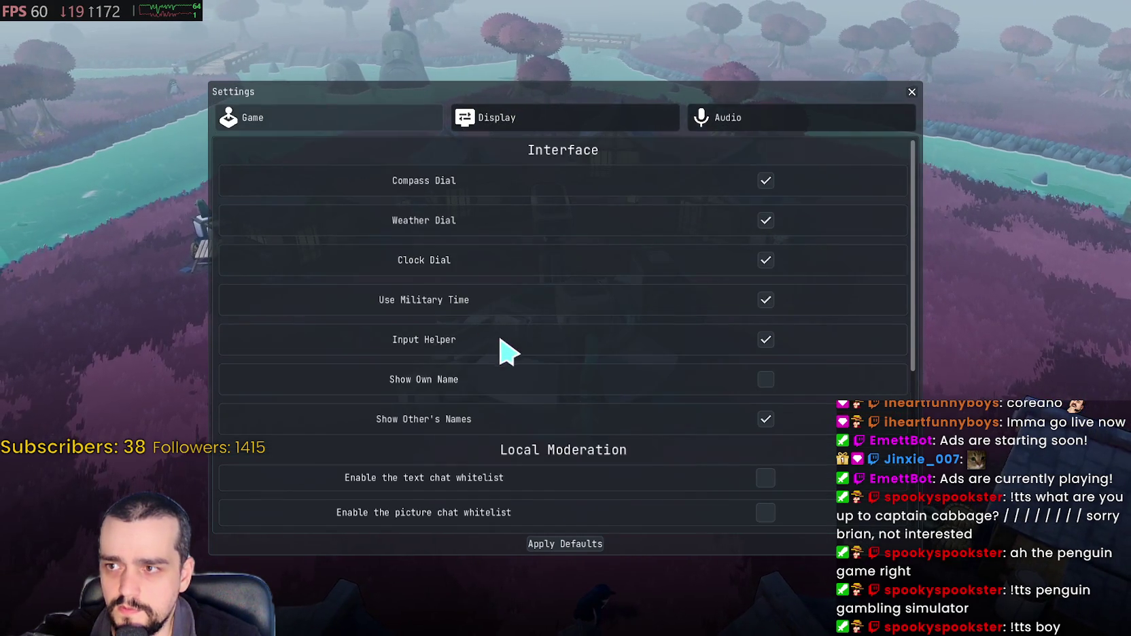
{"action": "scroll", "coordinate": [504, 353], "scroll_direction": "down", "scroll_amount": 5}
{"action": "scroll", "coordinate": [923, 453], "scroll_direction": "down", "scroll_amount": 1}
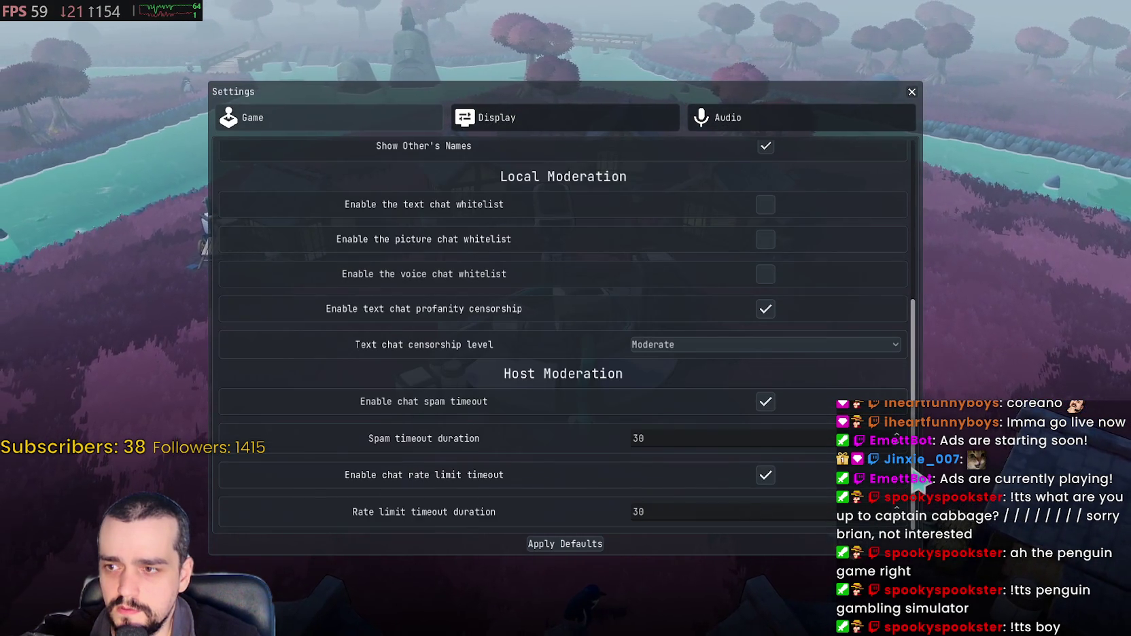
{"action": "scroll", "coordinate": [878, 298], "scroll_direction": "up", "scroll_amount": 3}
{"action": "scroll", "coordinate": [878, 298], "scroll_direction": "down", "scroll_amount": 3}
{"action": "scroll", "coordinate": [894, 144], "scroll_direction": "up", "scroll_amount": 3}
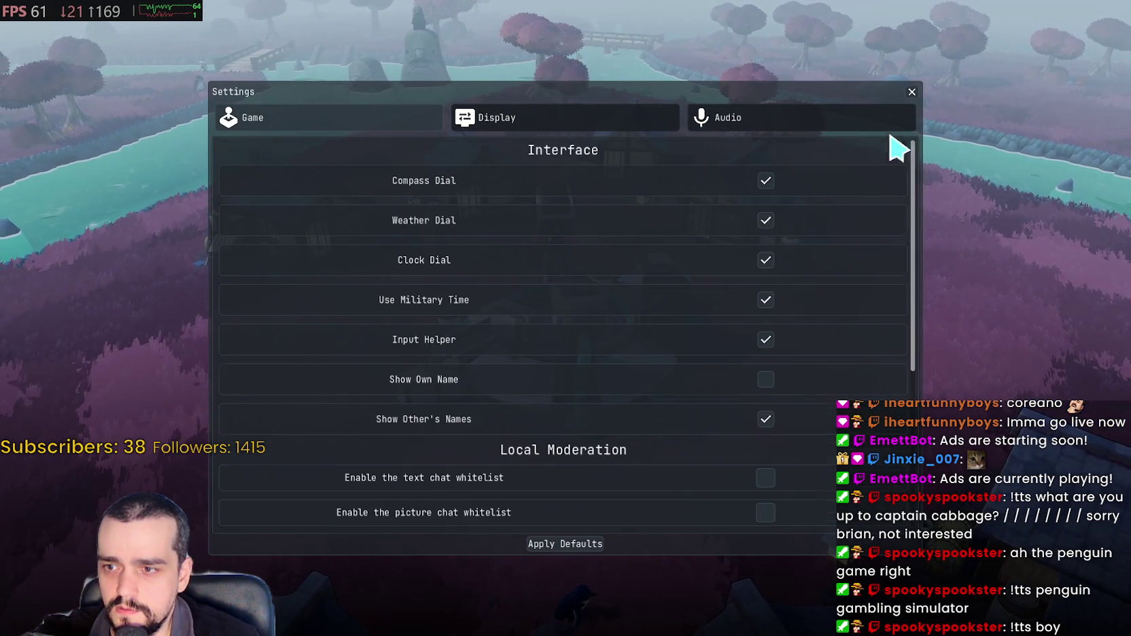
{"action": "left_click", "coordinate": [673, 121]}
{"action": "left_click", "coordinate": [732, 120]}
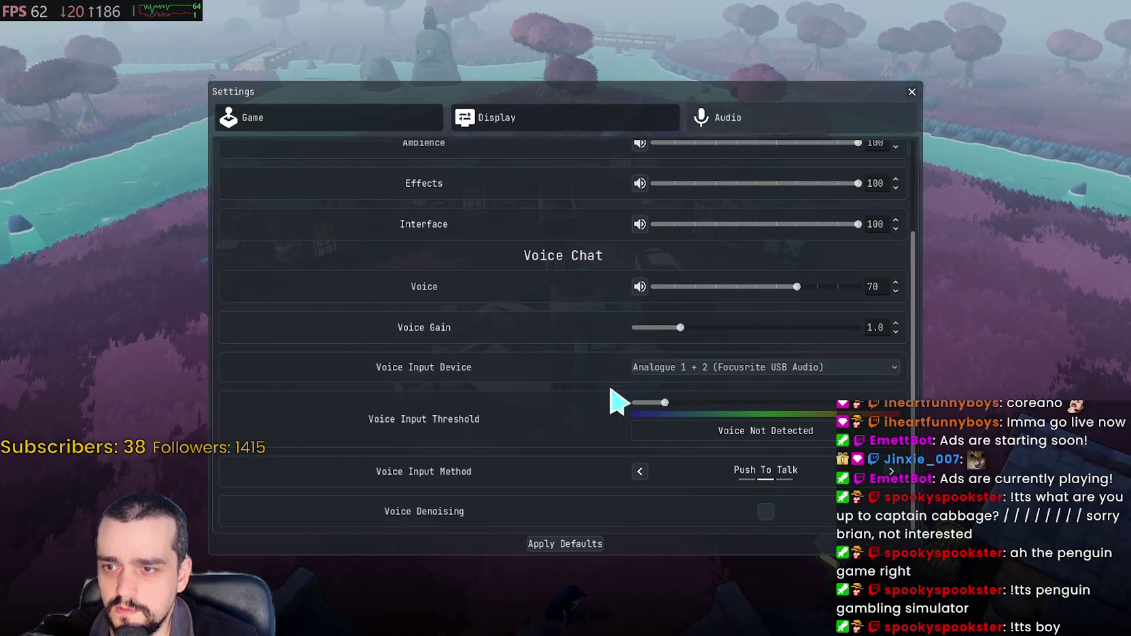
{"action": "scroll", "coordinate": [612, 336], "scroll_direction": "up", "scroll_amount": 3}
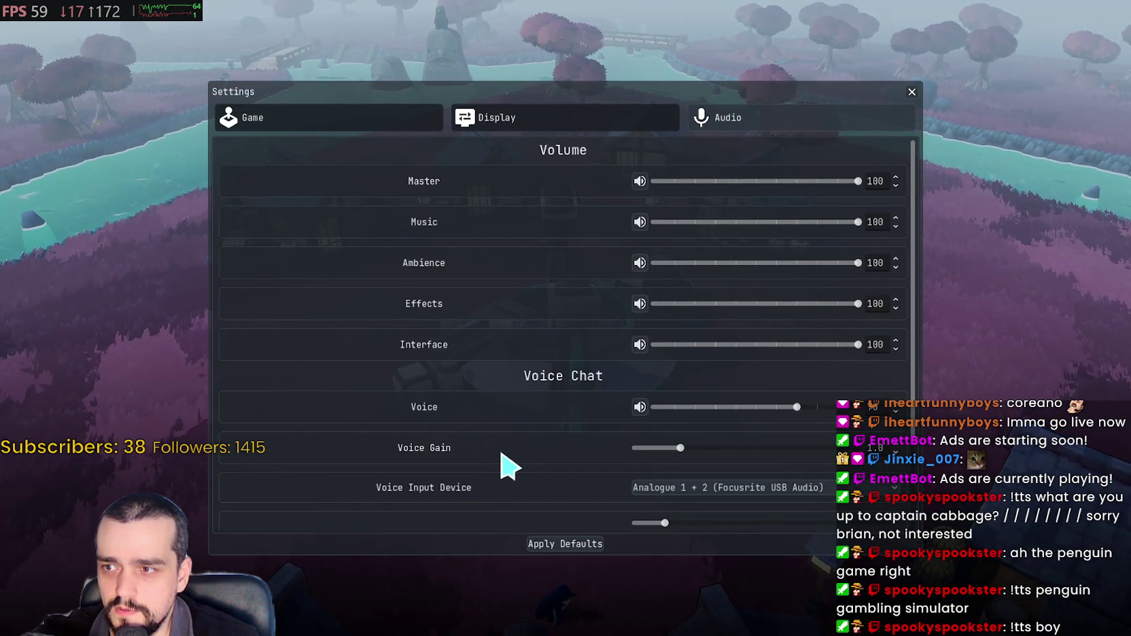
{"action": "scroll", "coordinate": [506, 463], "scroll_direction": "down", "scroll_amount": 3}
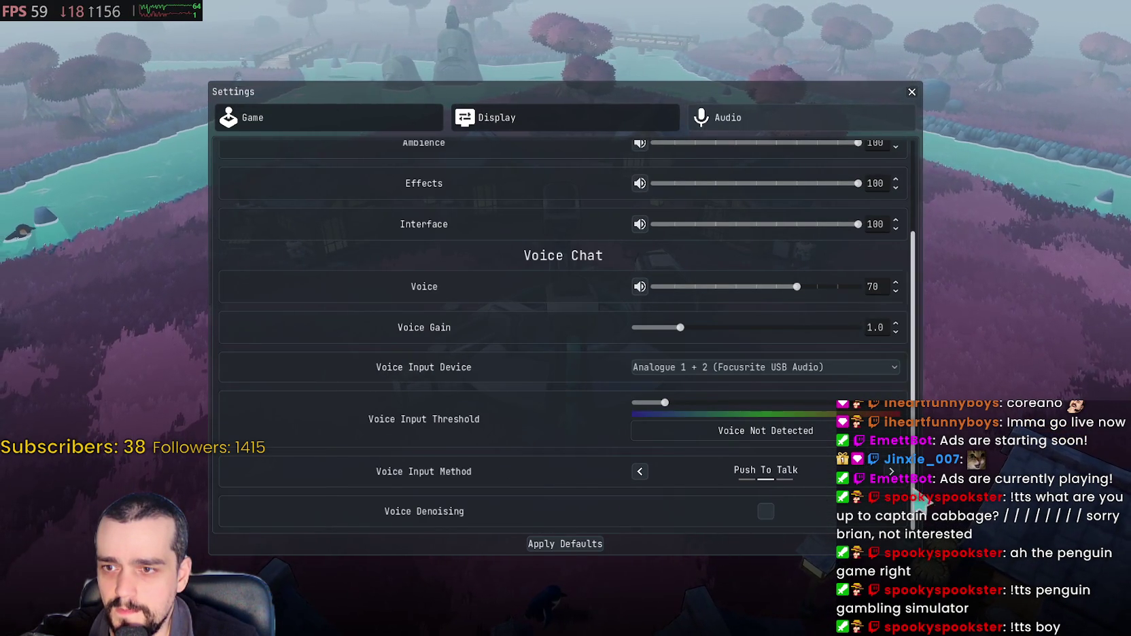
Step: Return voice input to Push To Talk, raise the threshold, and exit to the title menu
{"action": "left_click", "coordinate": [886, 474]}
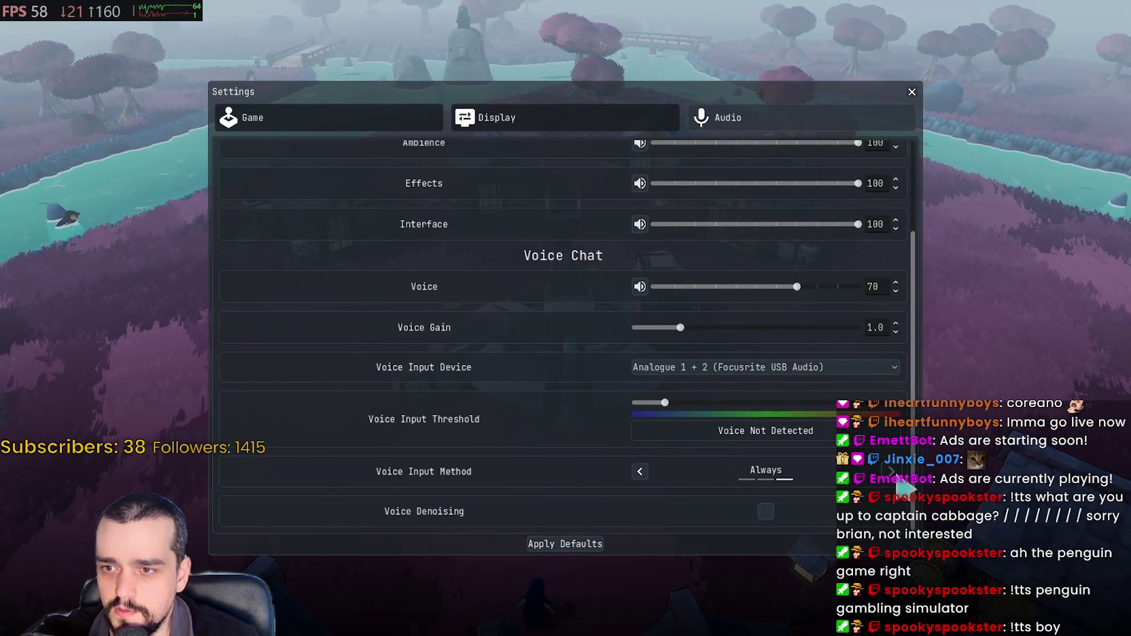
{"action": "left_click", "coordinate": [641, 471]}
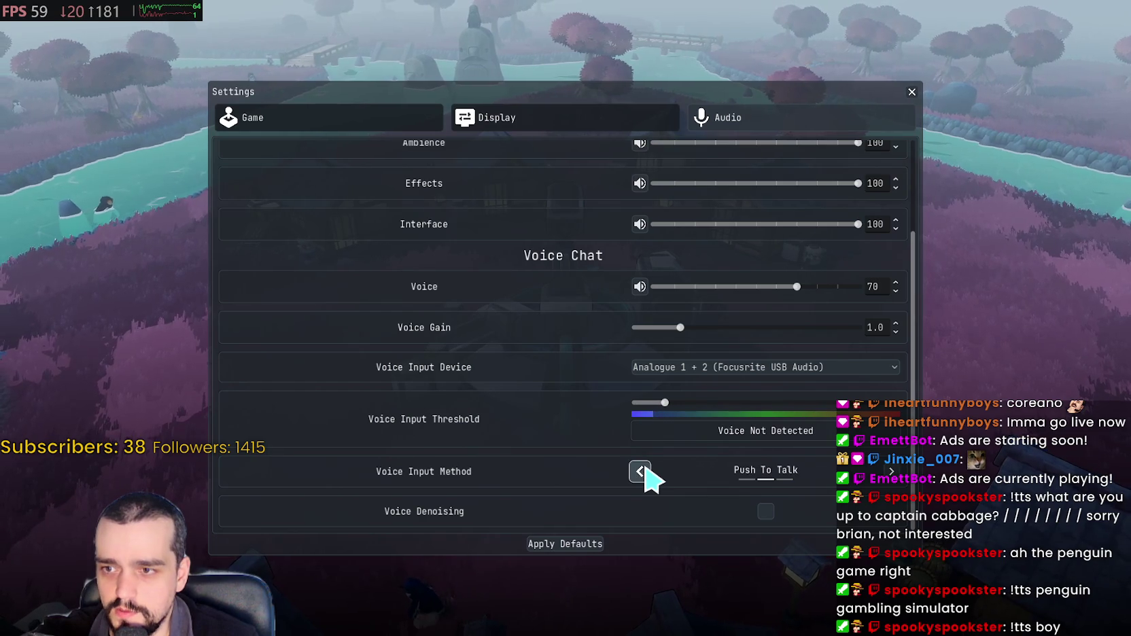
{"action": "left_click_drag", "start_coordinate": [661, 406], "coordinate": [738, 408]}
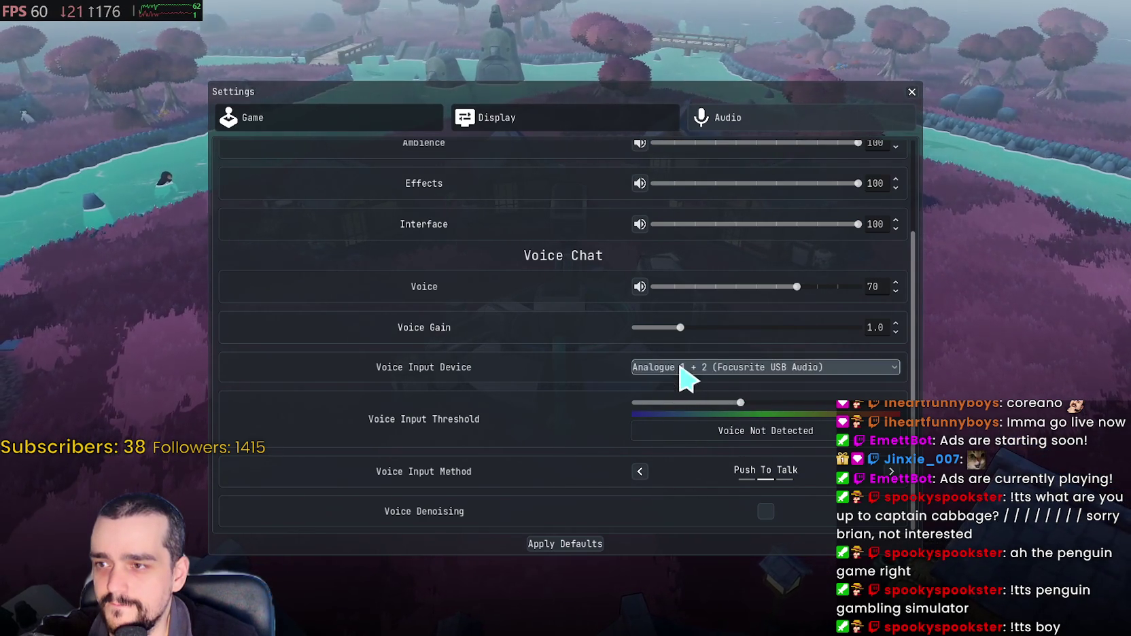
{"action": "left_click", "coordinate": [375, 119]}
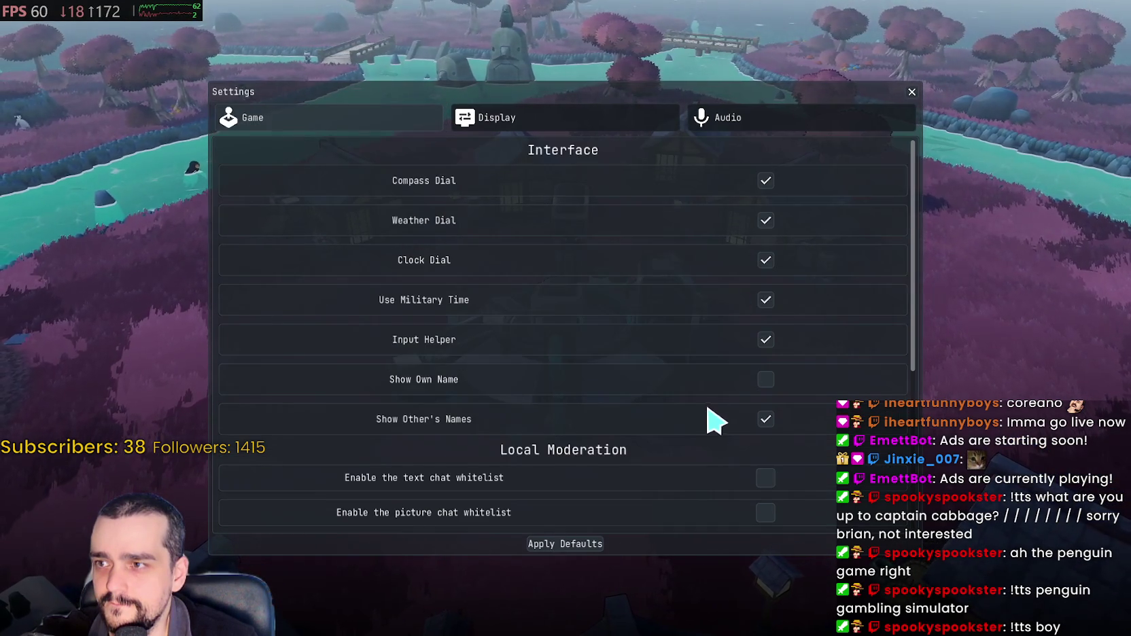
{"action": "scroll", "coordinate": [720, 421], "scroll_direction": "down", "scroll_amount": 5}
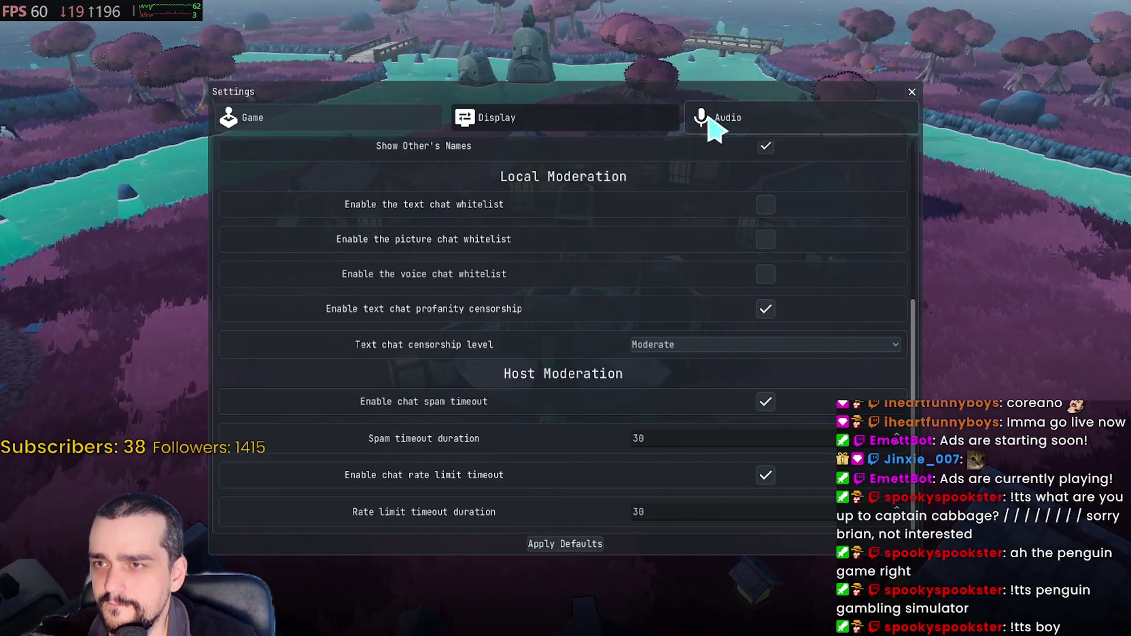
{"action": "key", "text": "Escape"}
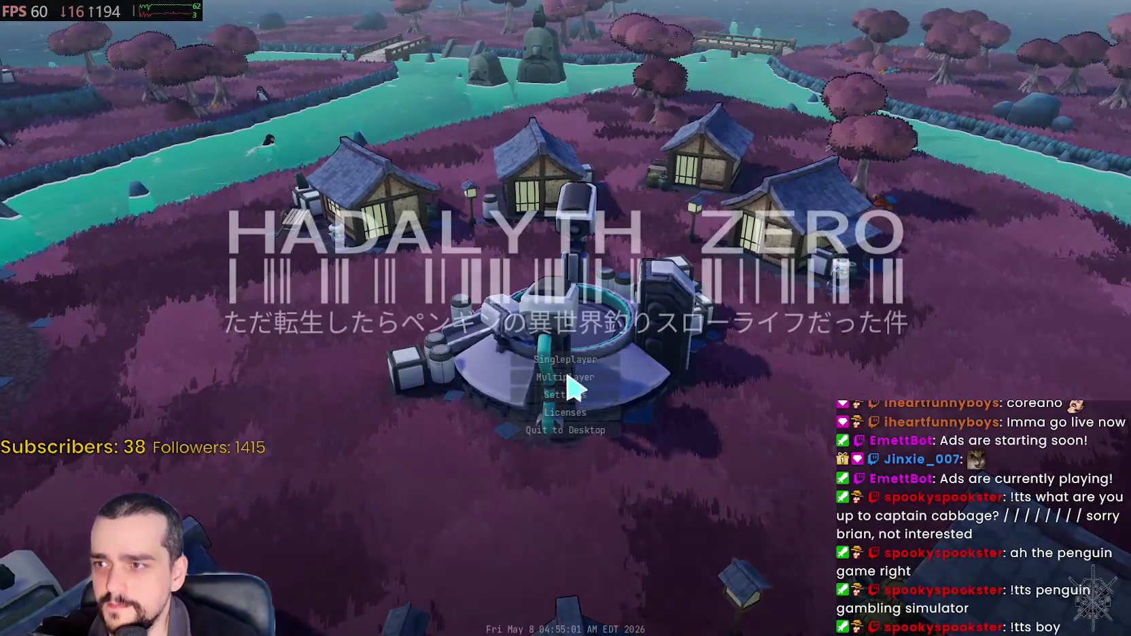
Step: Join the friend's lobby via Multiplayer, walk the penguin, then open Settings from the pause menu
{"action": "left_click", "coordinate": [564, 377]}
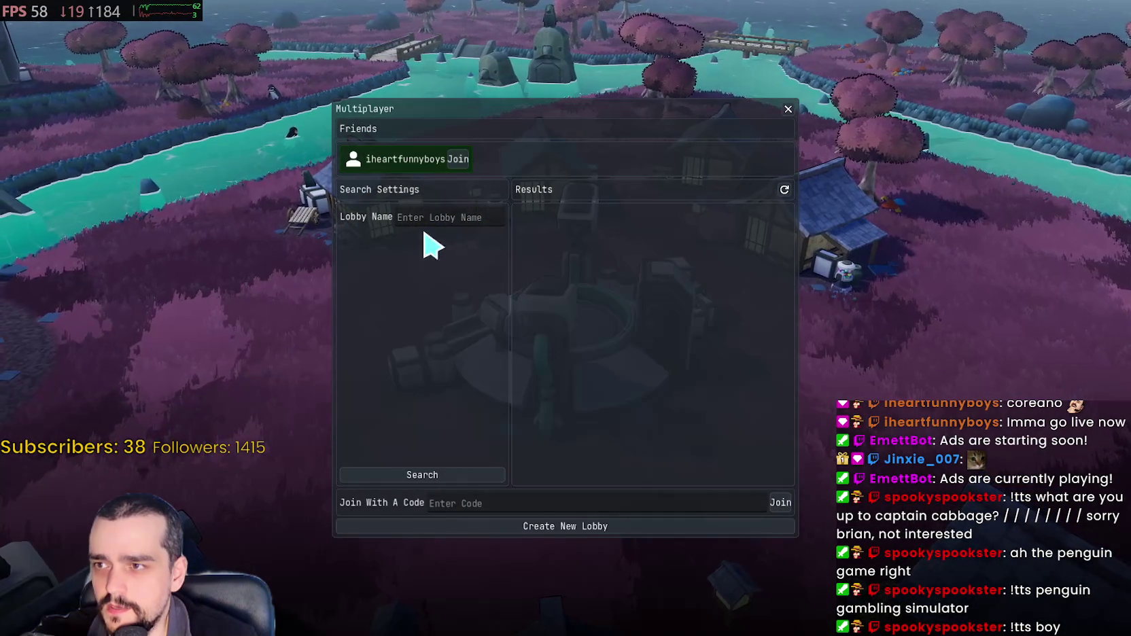
{"action": "left_click", "coordinate": [458, 159]}
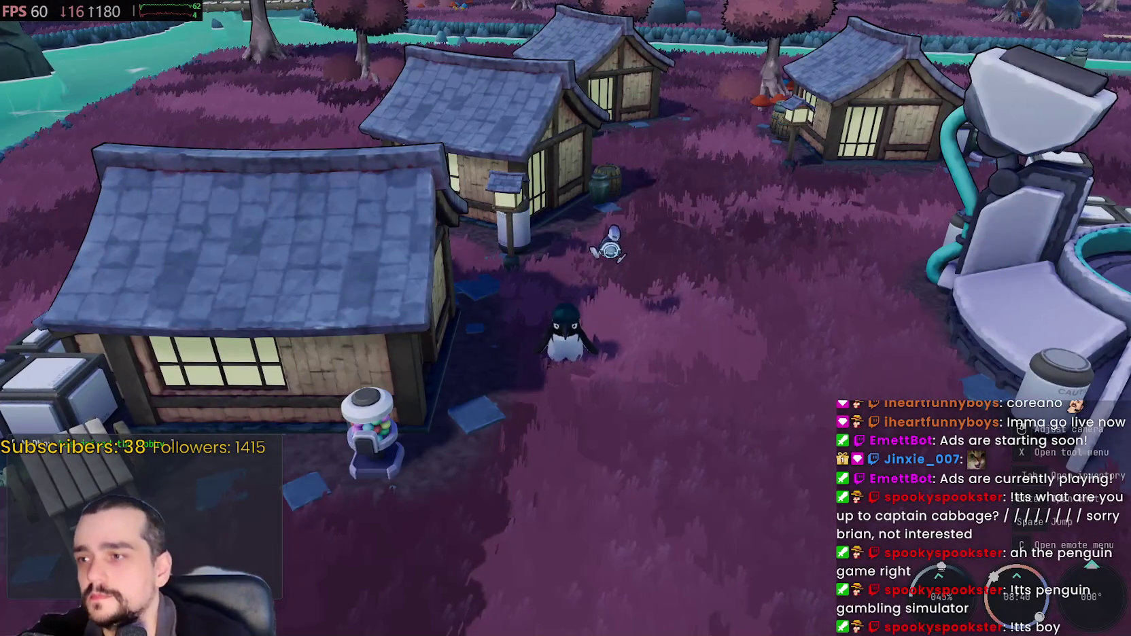
{"action": "key", "text": "d"}
{"action": "scroll", "coordinate": [573, 325], "scroll_direction": "up", "scroll_amount": 3}
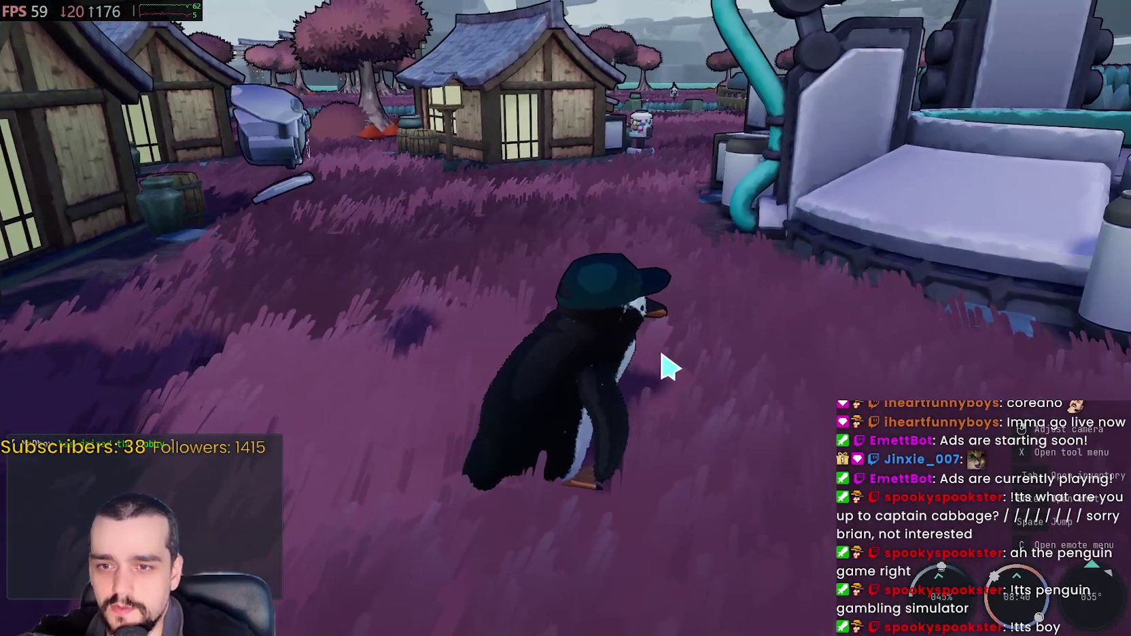
{"action": "key", "text": "Escape"}
{"action": "left_click", "coordinate": [602, 310]}
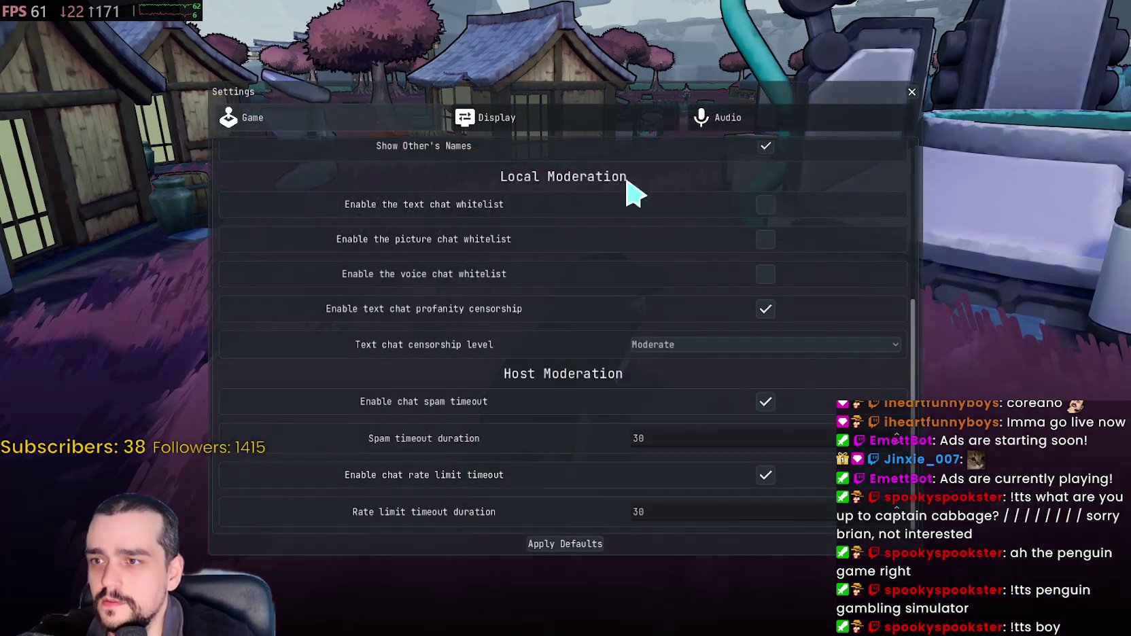
Step: In Audio, set voice input to Always and push the threshold to maximum, then lower it
{"action": "left_click", "coordinate": [722, 120]}
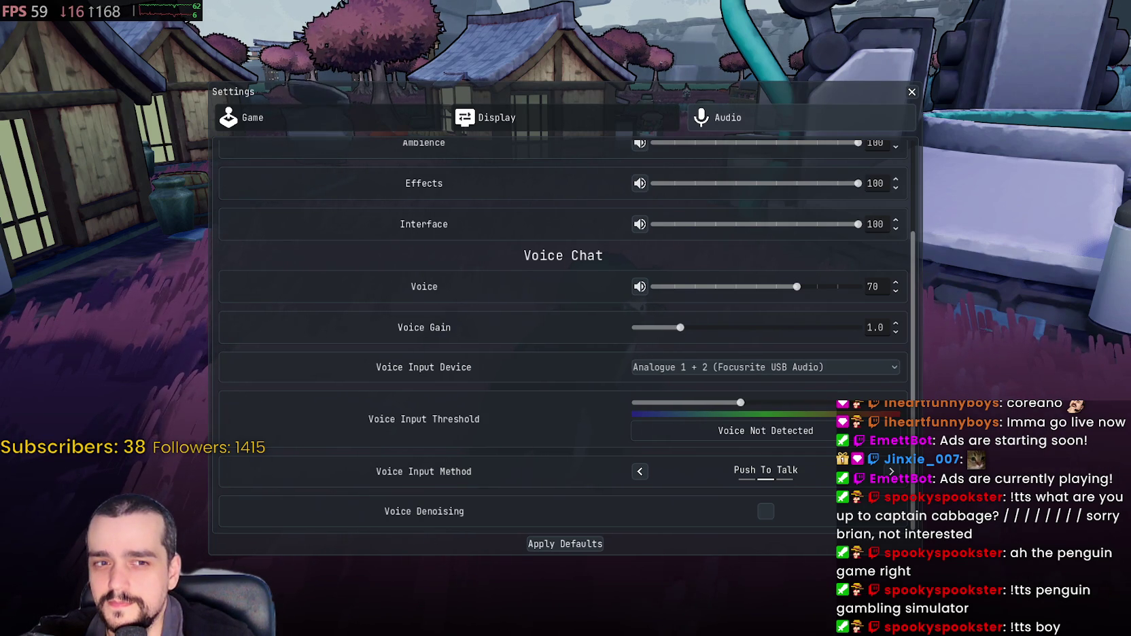
{"action": "left_click", "coordinate": [571, 126]}
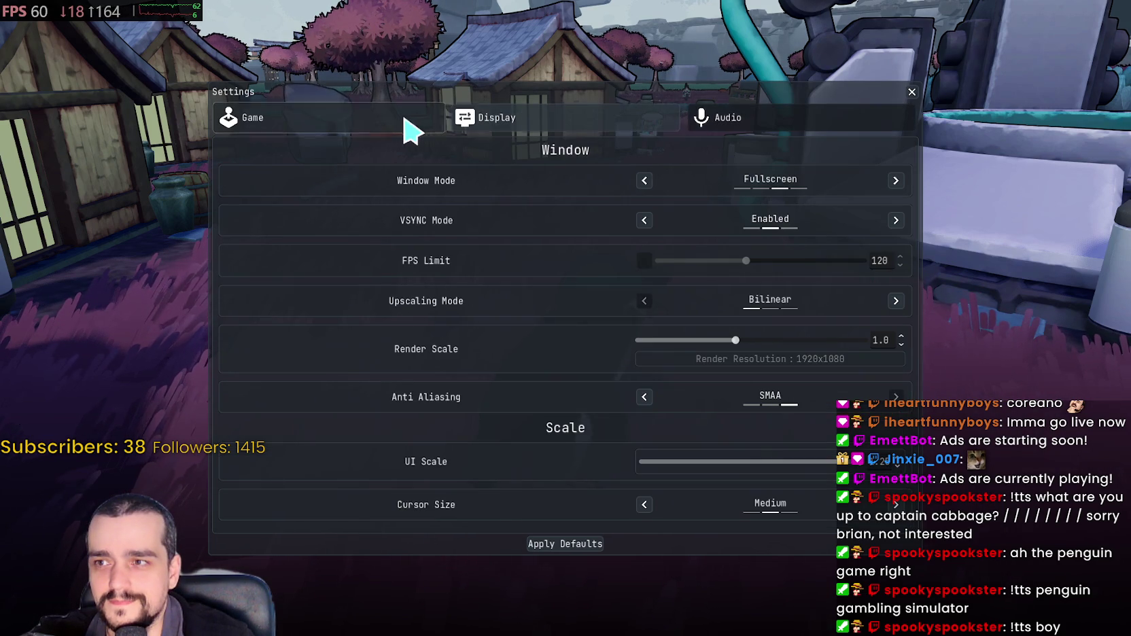
{"action": "left_click", "coordinate": [414, 126]}
{"action": "left_click", "coordinate": [809, 127]}
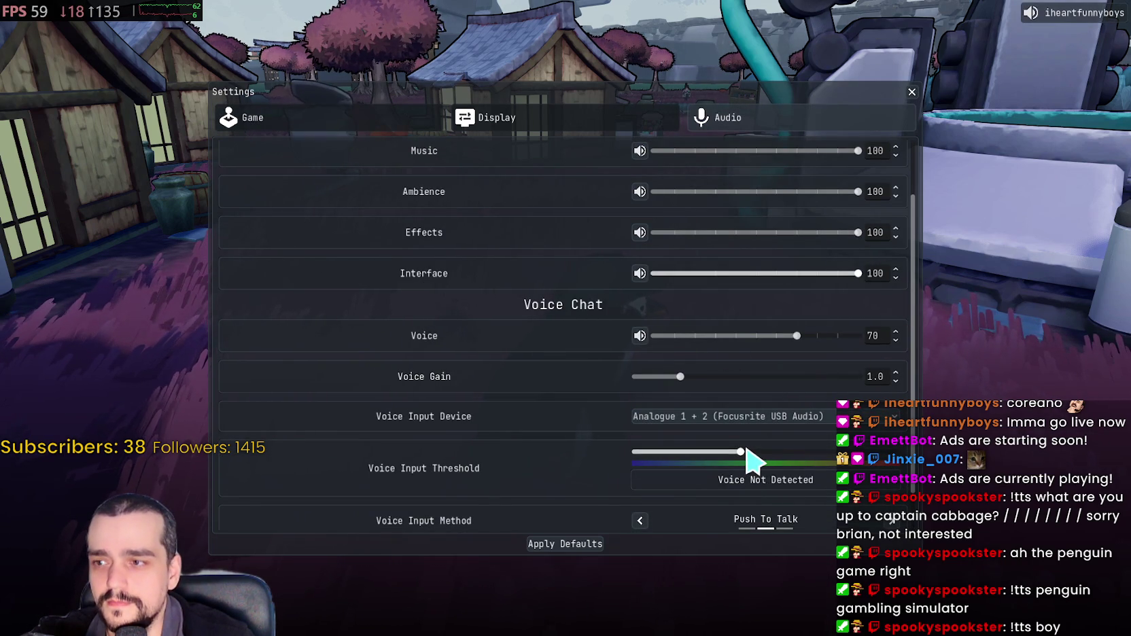
{"action": "left_click_drag", "start_coordinate": [740, 451], "coordinate": [803, 451]}
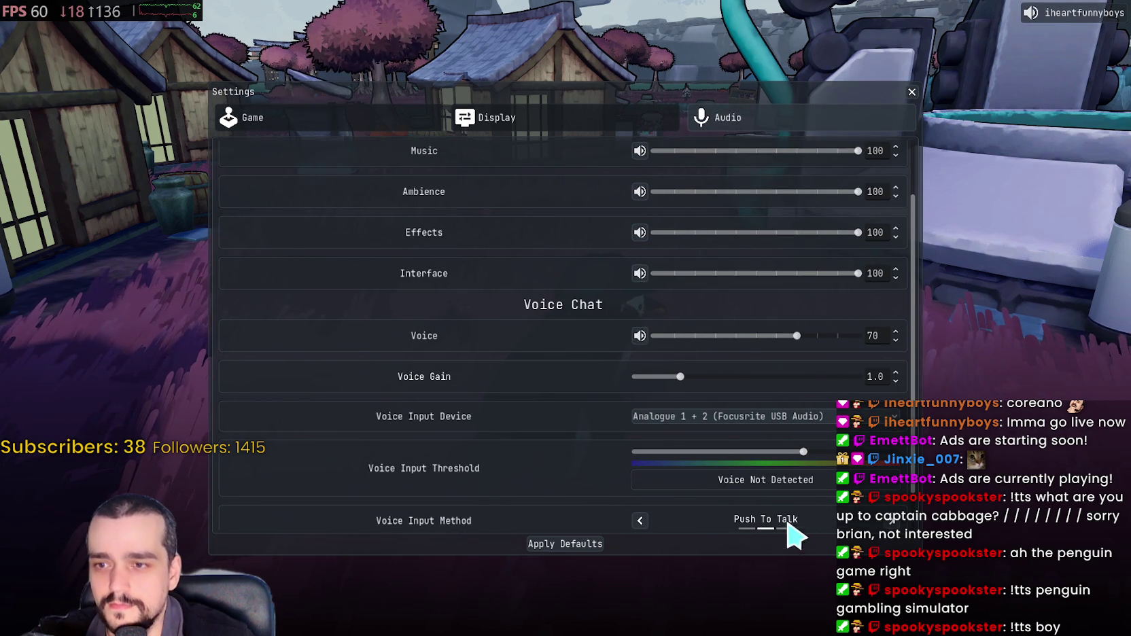
{"action": "left_click", "coordinate": [639, 521]}
{"action": "key", "text": "Left"}
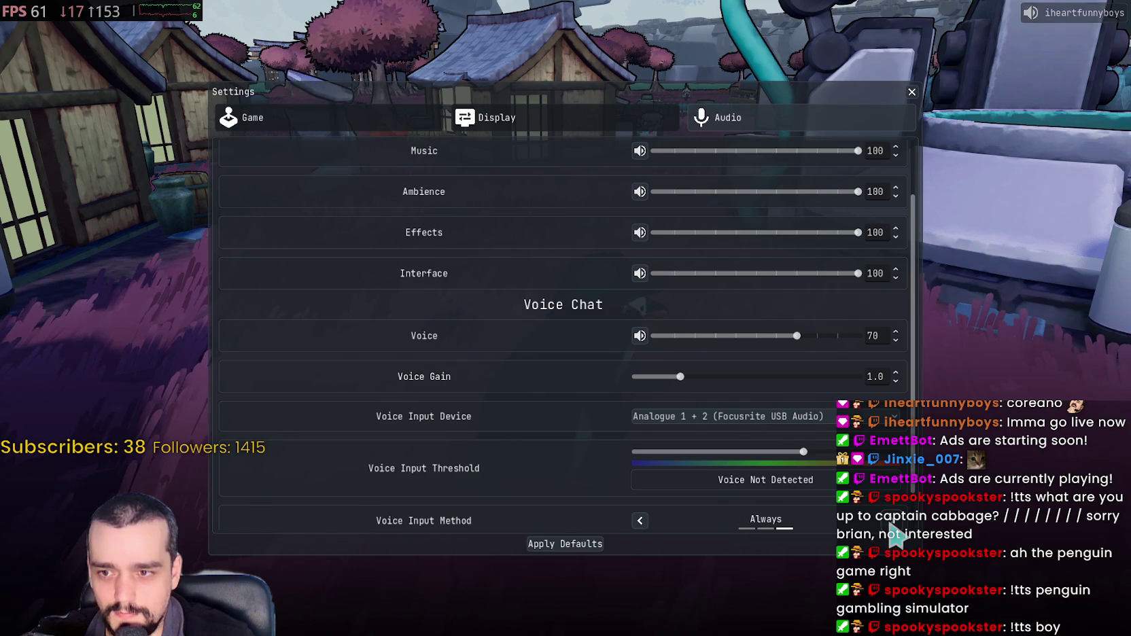
{"action": "left_click_drag", "start_coordinate": [803, 451], "coordinate": [911, 452]}
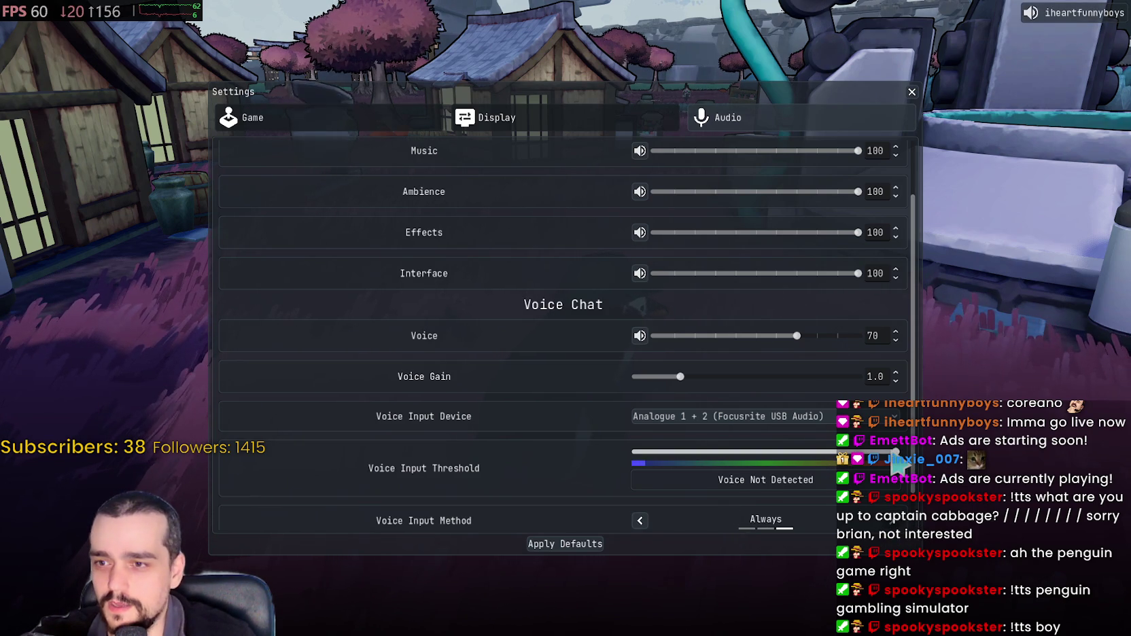
{"action": "mouse_move", "coordinate": [895, 453]}
{"action": "left_mouse_down"}
{"action": "mouse_move", "coordinate": [747, 485]}
{"action": "mouse_move", "coordinate": [747, 462]}
{"action": "mouse_move", "coordinate": [672, 453]}
{"action": "left_mouse_up"}
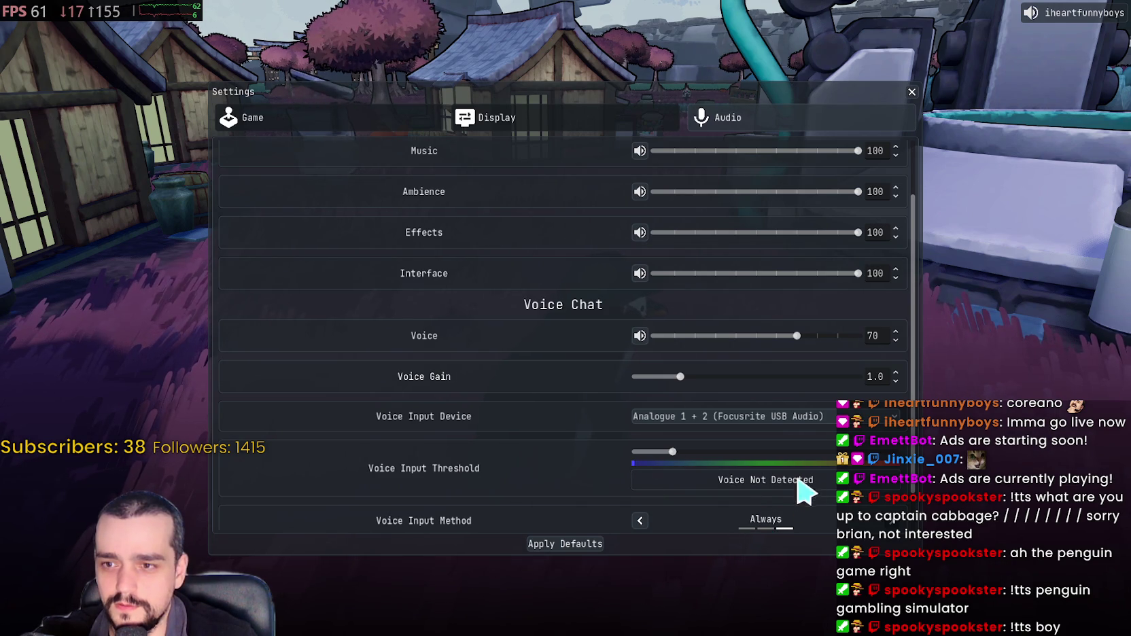
Step: Keep the same input device, cycle voice input method to Disabled, and close Settings
{"action": "scroll", "coordinate": [670, 483], "scroll_direction": "down", "scroll_amount": 2}
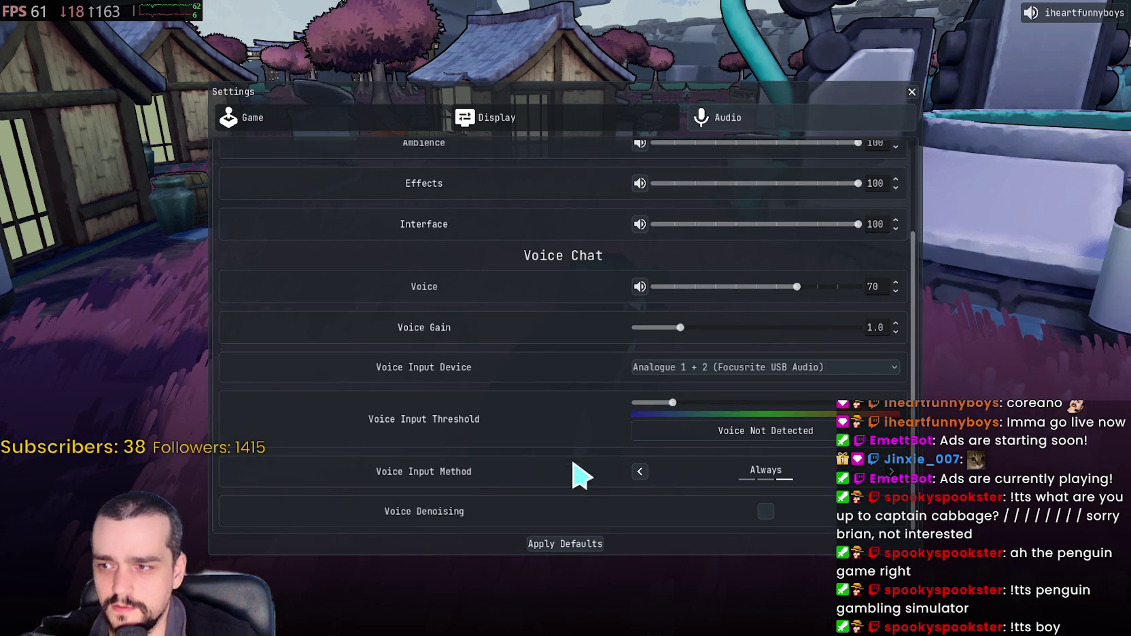
{"action": "left_click", "coordinate": [708, 370]}
{"action": "left_click", "coordinate": [715, 391]}
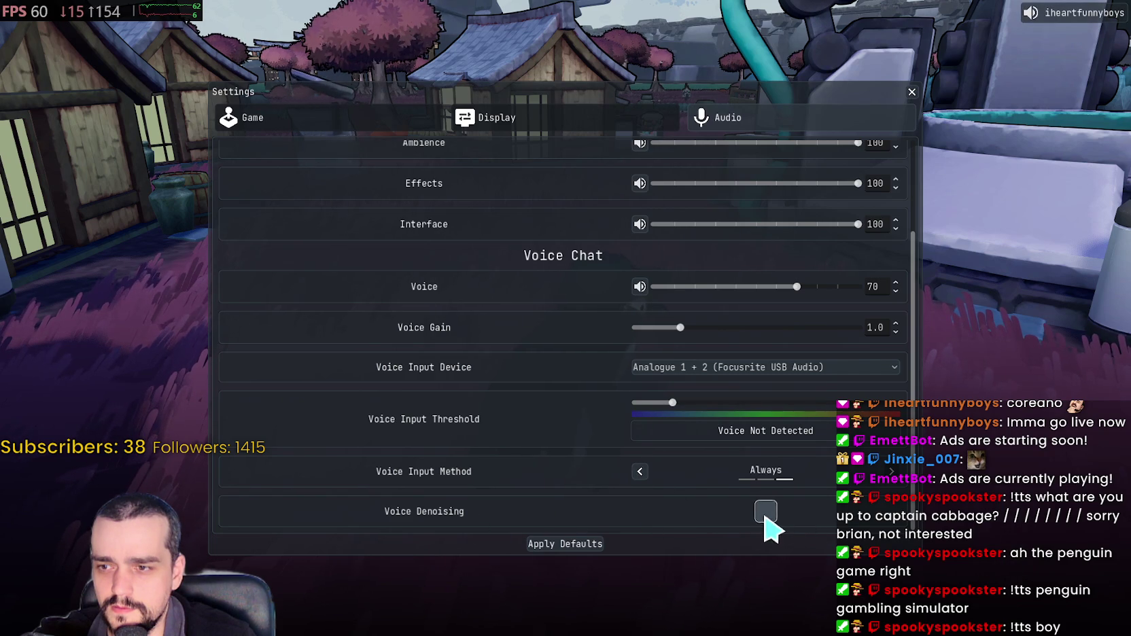
{"action": "left_click", "coordinate": [639, 471]}
{"action": "left_click", "coordinate": [640, 471]}
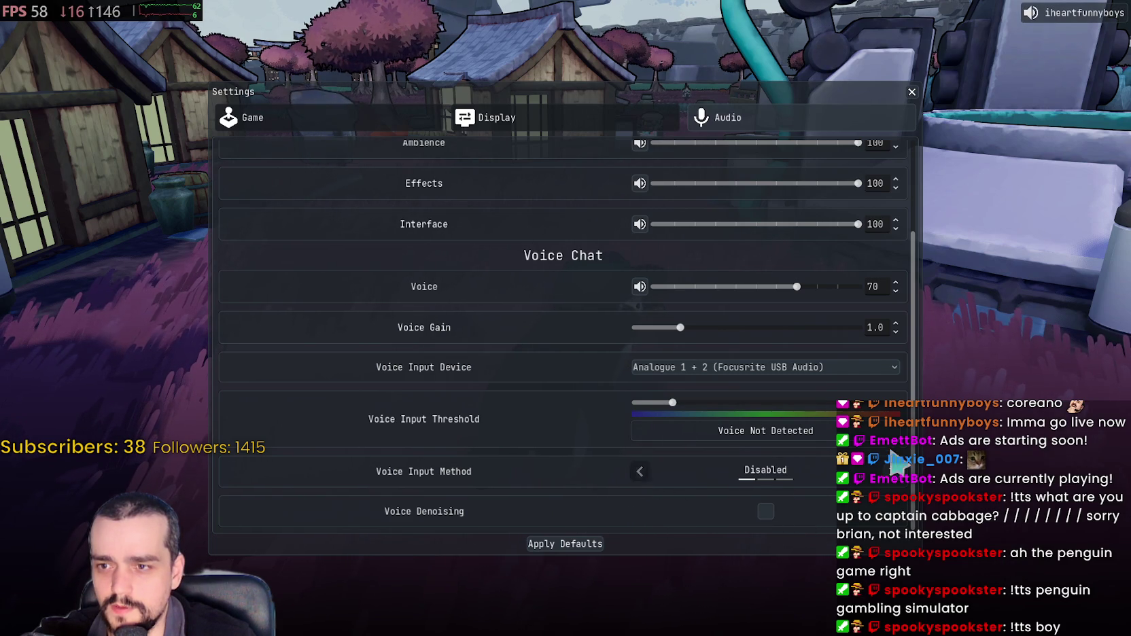
{"action": "left_click", "coordinate": [366, 124]}
{"action": "left_click", "coordinate": [911, 92]}
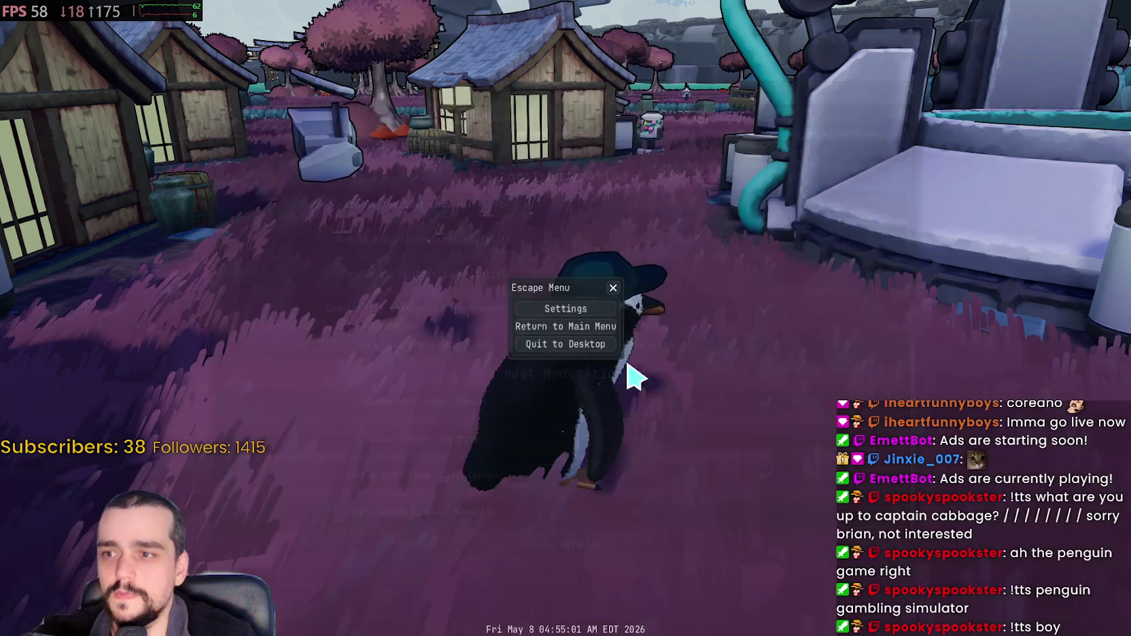
Step: Close the Escape Menu to resume playing as the penguin
{"action": "left_click", "coordinate": [613, 287]}
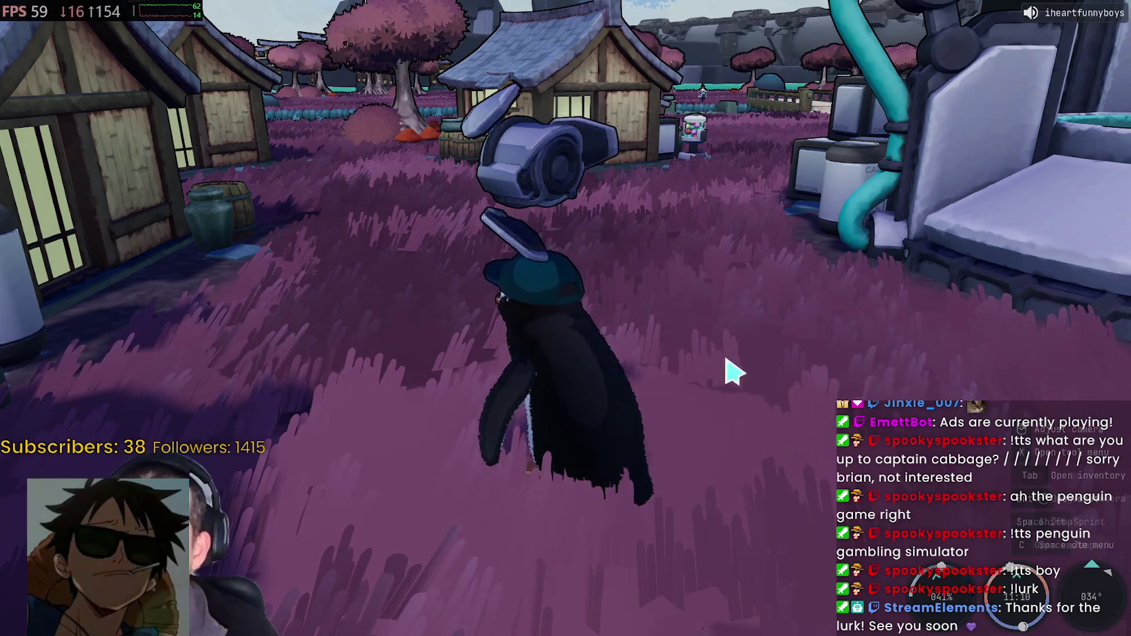
Step: Walk the penguin forward past the village houses, turning the camera and zooming in
{"action": "key", "text": "w"}
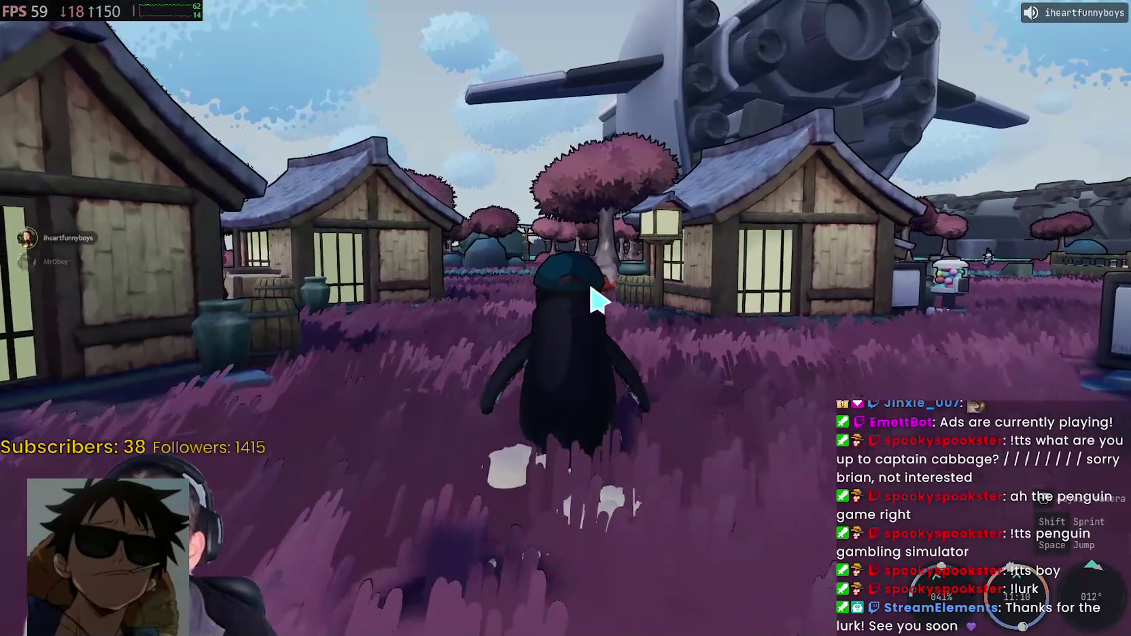
{"action": "mouse_move", "coordinate": [595, 297]}
{"action": "left_mouse_down"}
{"action": "mouse_move", "coordinate": [518, 323]}
{"action": "mouse_move", "coordinate": [366, 322]}
{"action": "mouse_move", "coordinate": [597, 327]}
{"action": "mouse_move", "coordinate": [608, 244]}
{"action": "mouse_move", "coordinate": [509, 298]}
{"action": "mouse_move", "coordinate": [775, 289]}
{"action": "left_mouse_up"}
{"action": "key", "text": "w"}
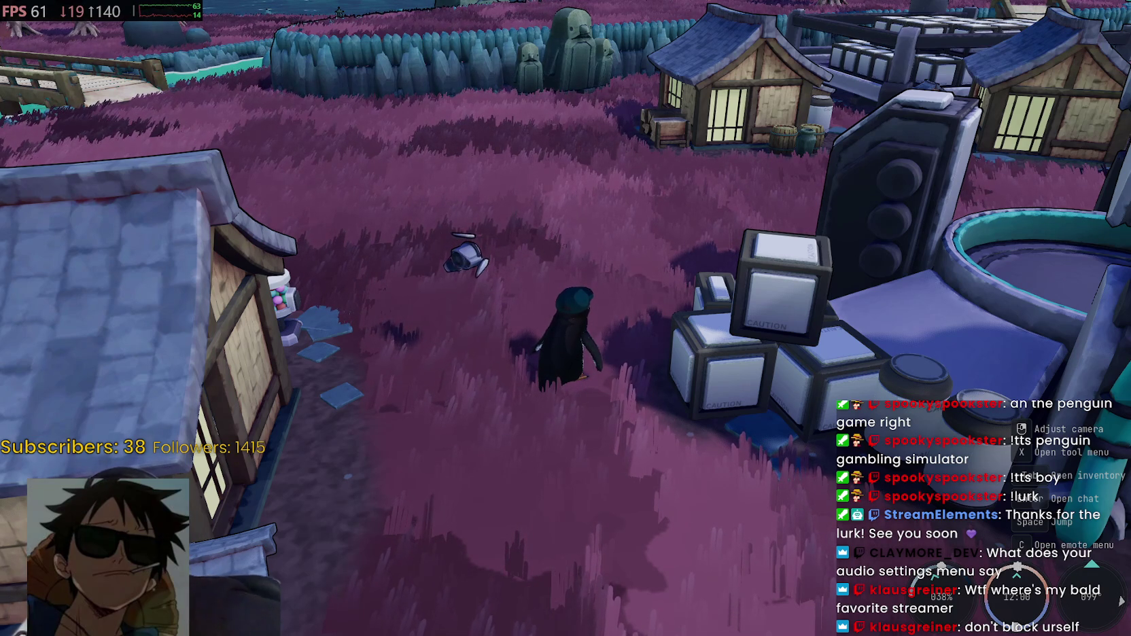
{"action": "scroll", "coordinate": [601, 322], "scroll_direction": "up", "scroll_amount": 3}
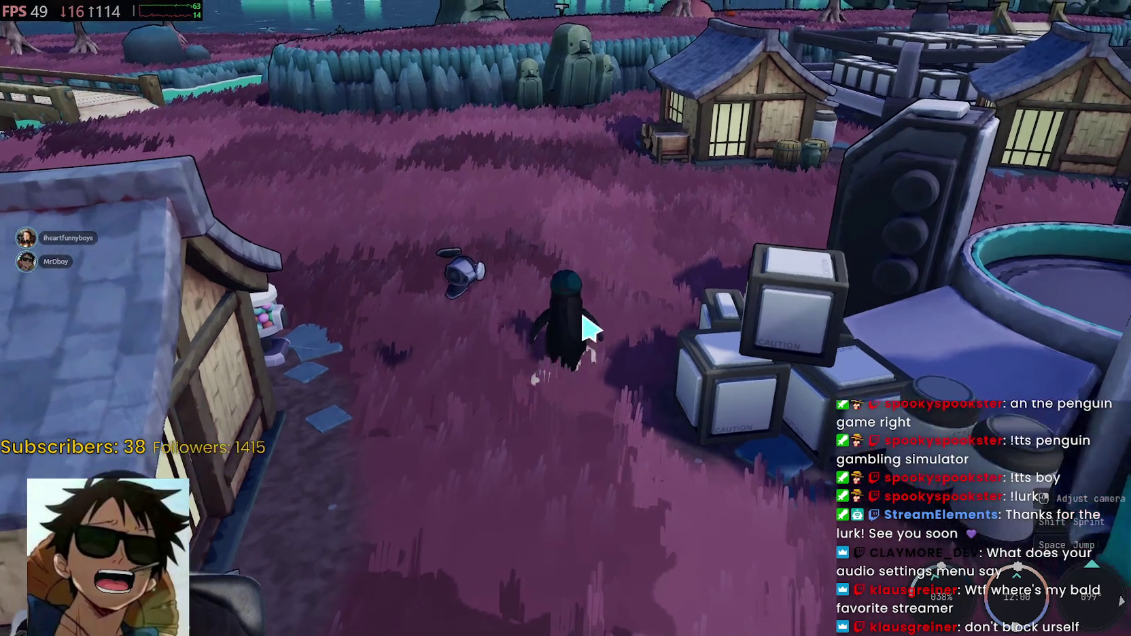
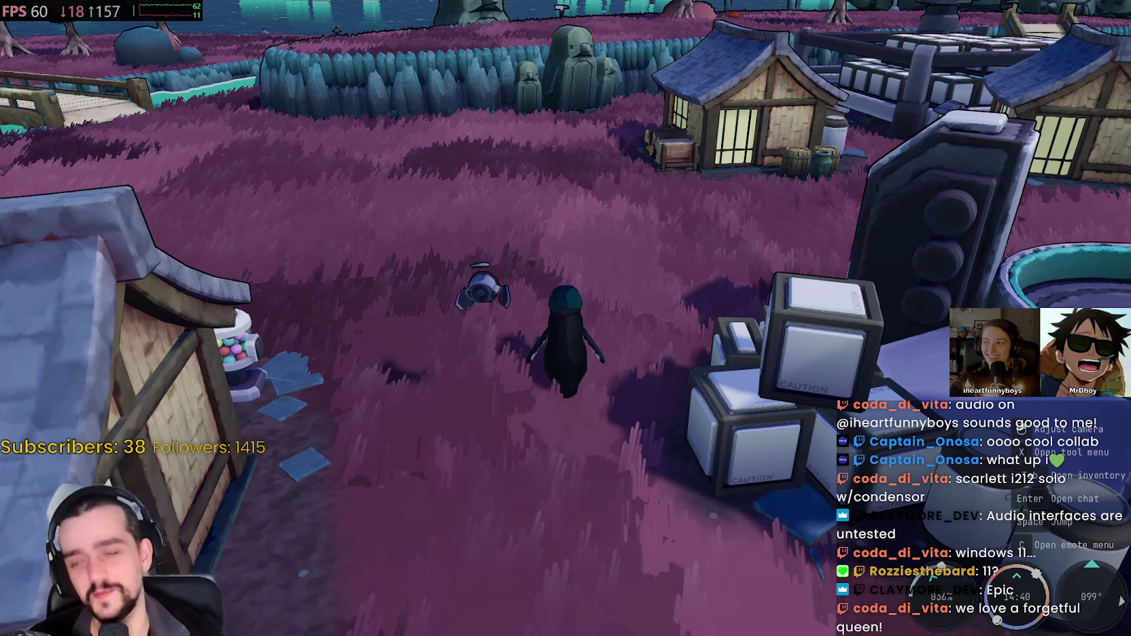
Step: Zoom in and walk the penguin across the purple grass to a wooden village house
{"action": "scroll", "coordinate": [605, 374], "scroll_direction": "up", "scroll_amount": 5}
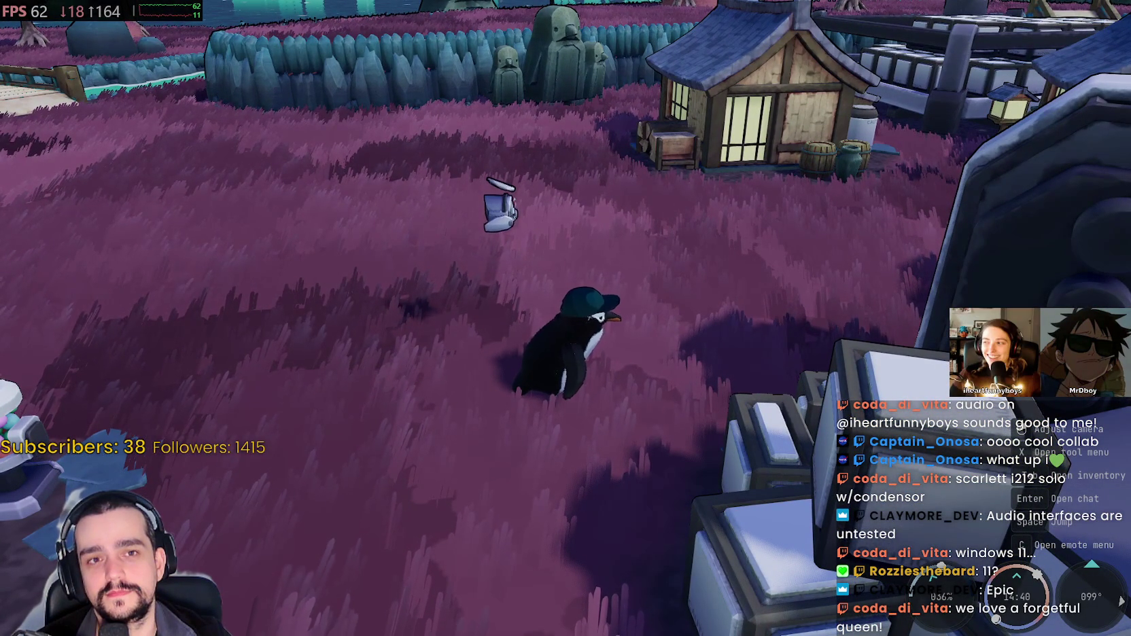
{"action": "key", "text": "w"}
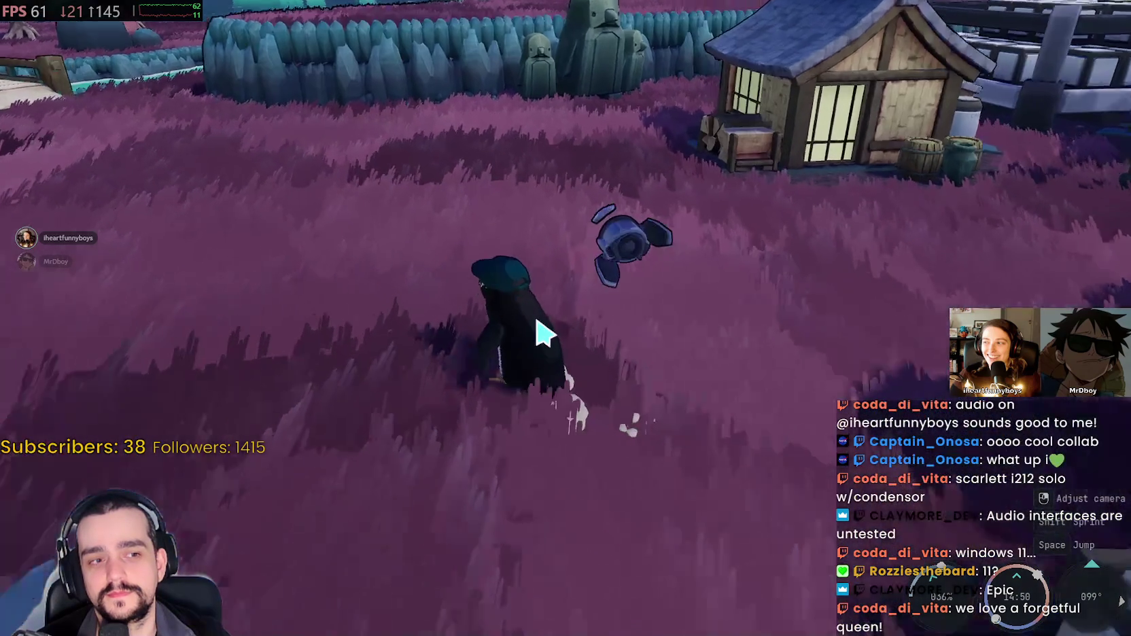
{"action": "key", "text": "w"}
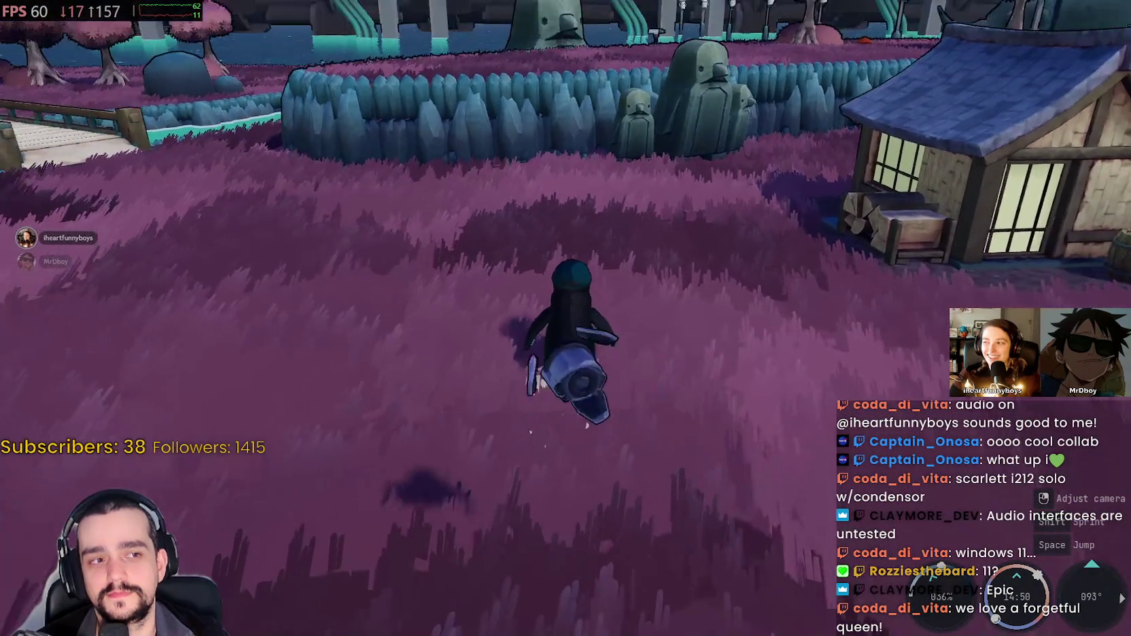
{"action": "key", "text": "w"}
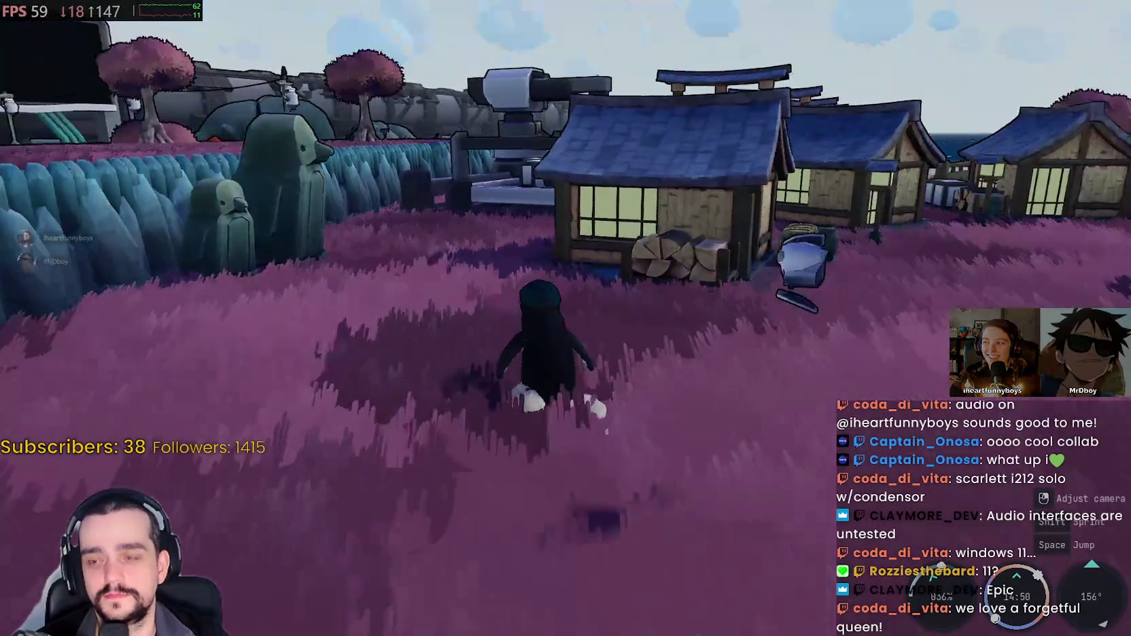
{"action": "key", "text": "w"}
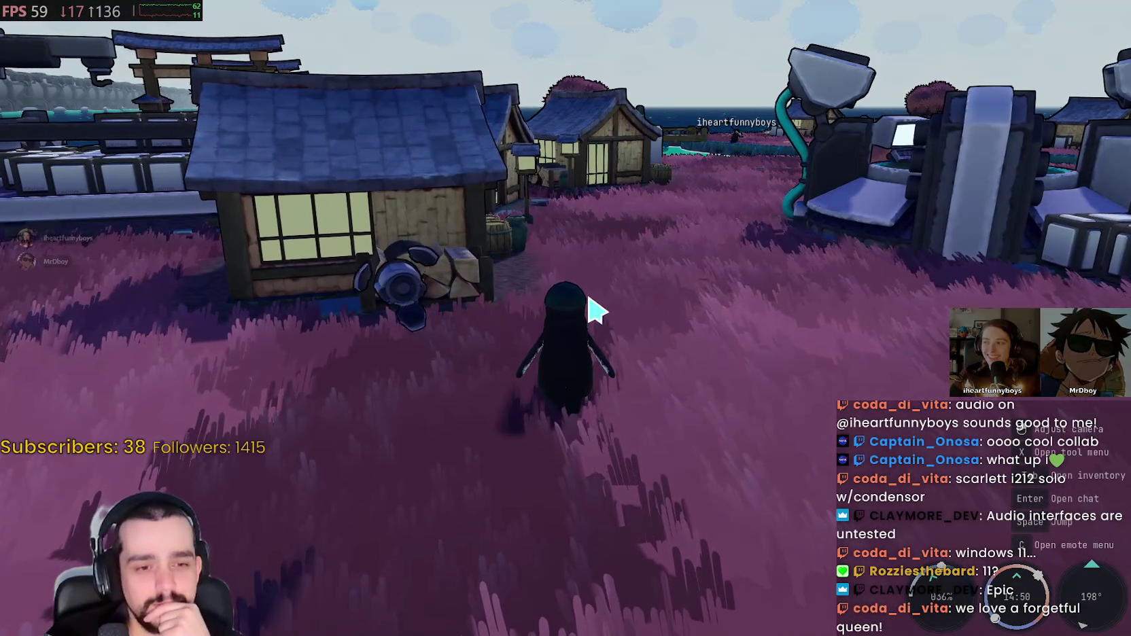
{"action": "key", "text": "d"}
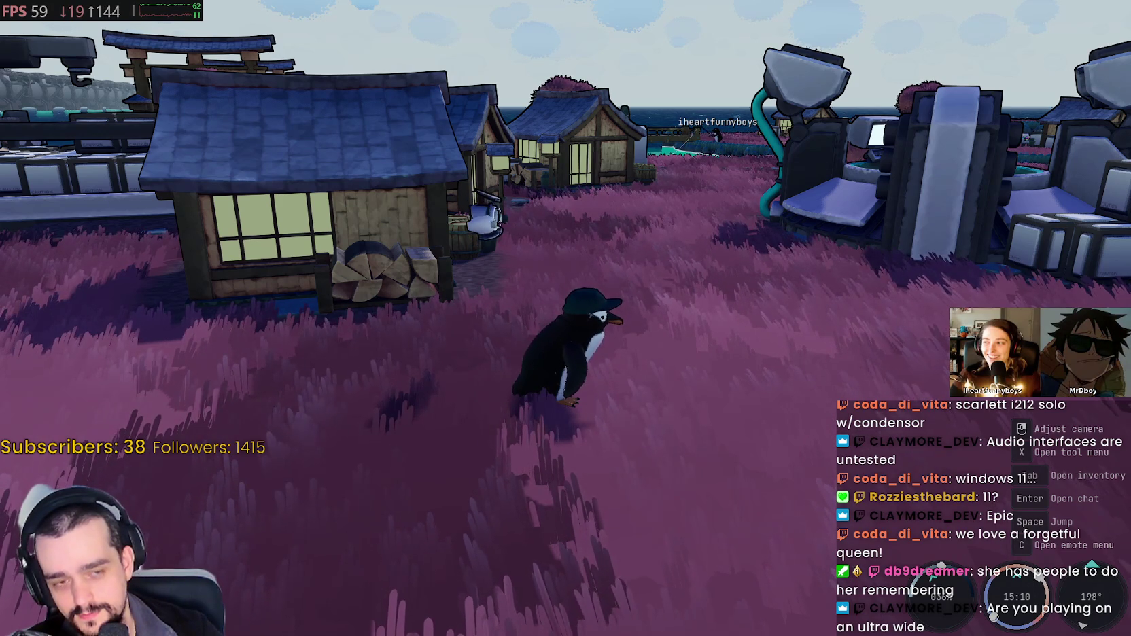
Step: Walk the penguin past the village, over the wooden bridge, and up beside the fishing penguin
{"action": "key", "text": "w"}
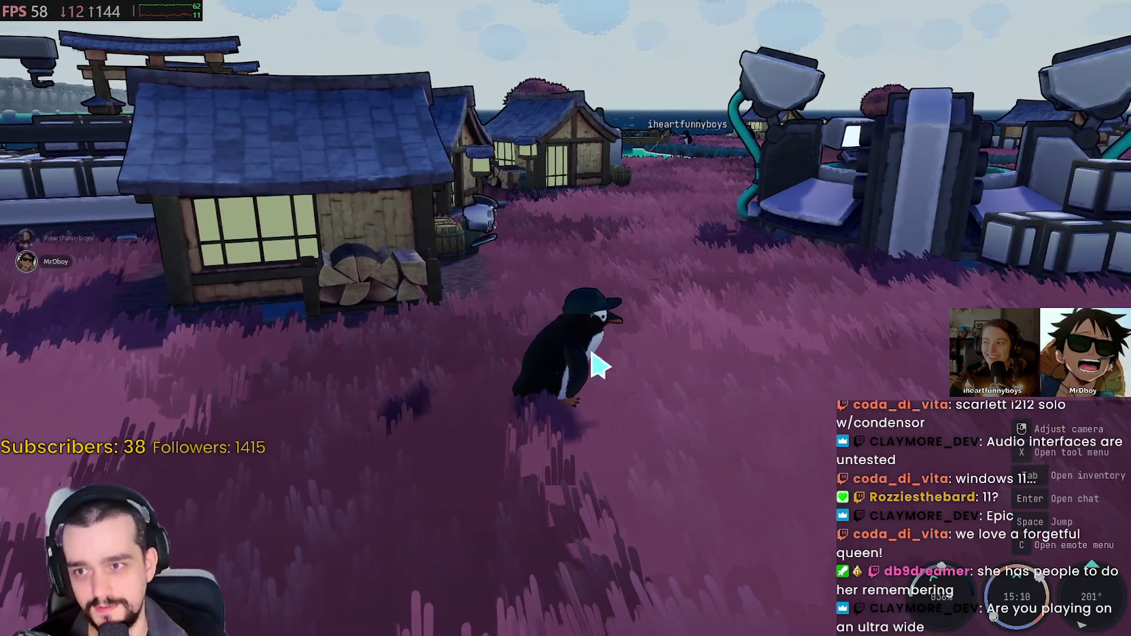
{"action": "key", "text": "w"}
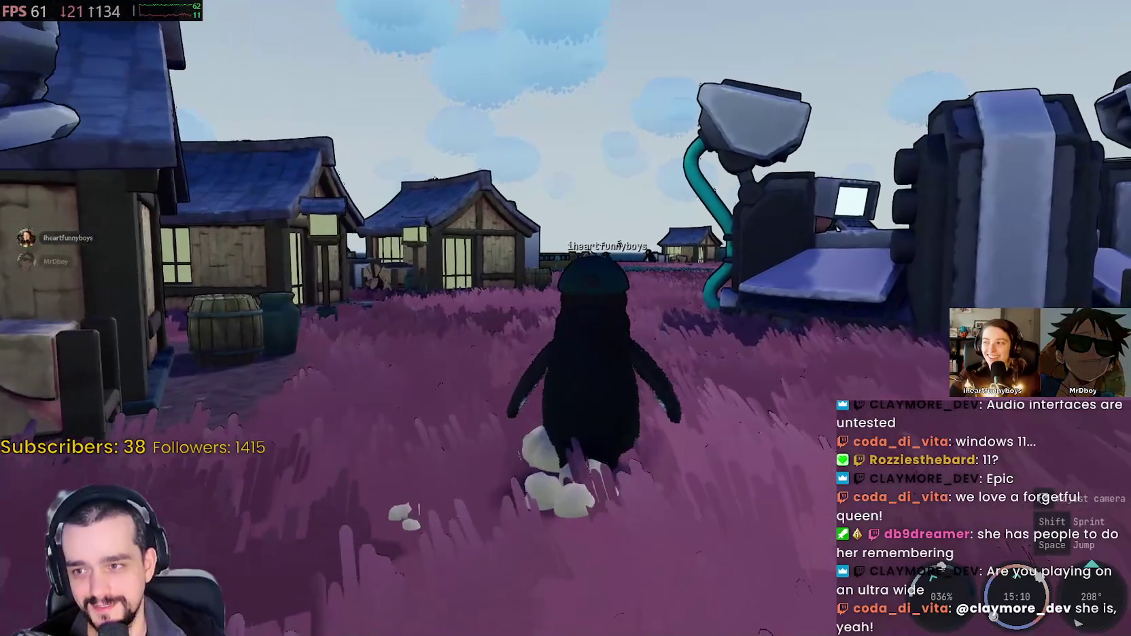
{"action": "key", "text": "w"}
{"action": "key", "text": "w"}
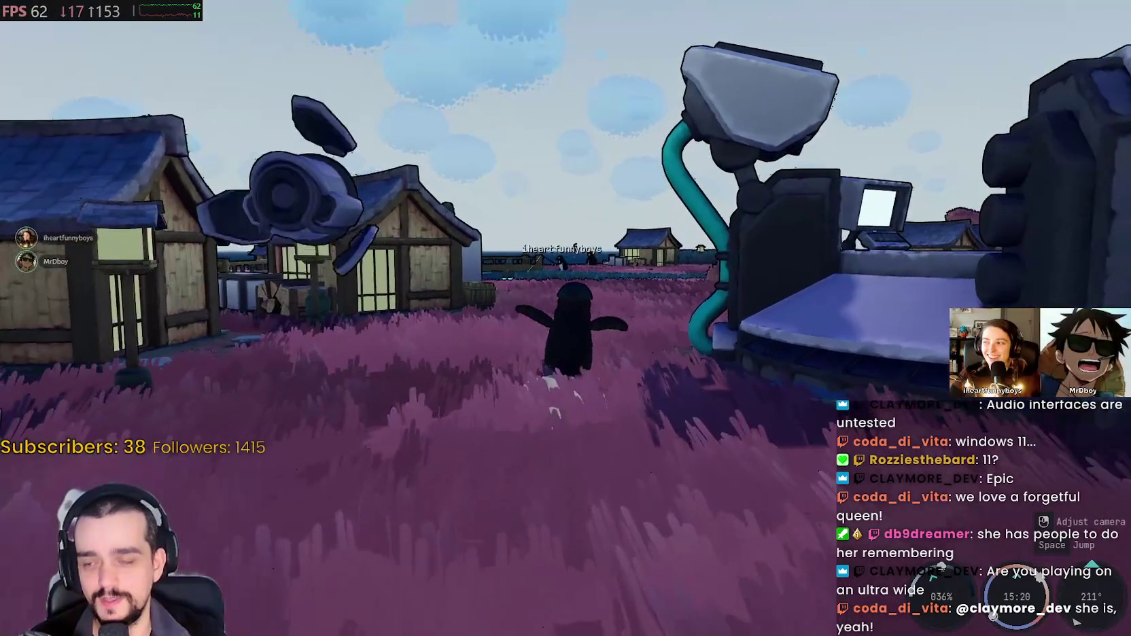
{"action": "key", "text": "w"}
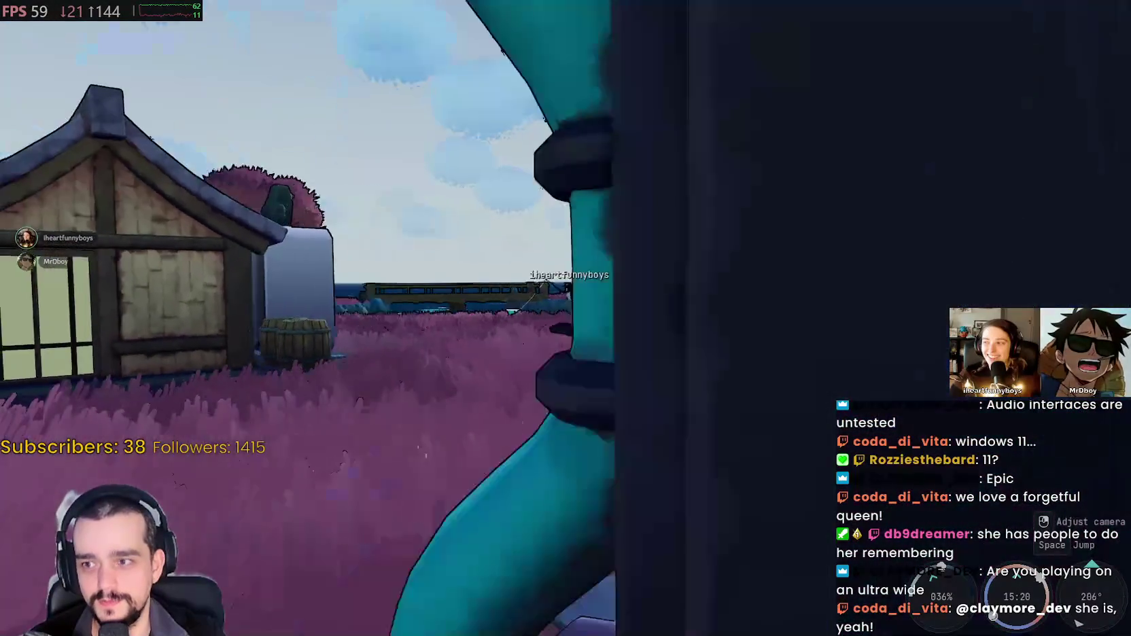
{"action": "key", "text": "w"}
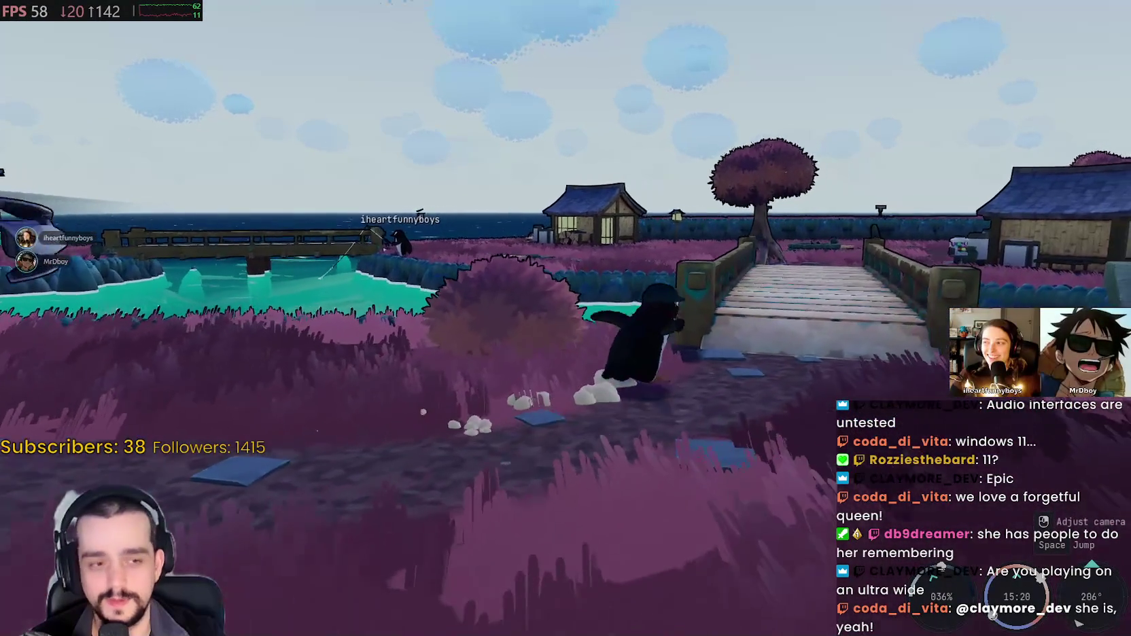
{"action": "key", "text": "w"}
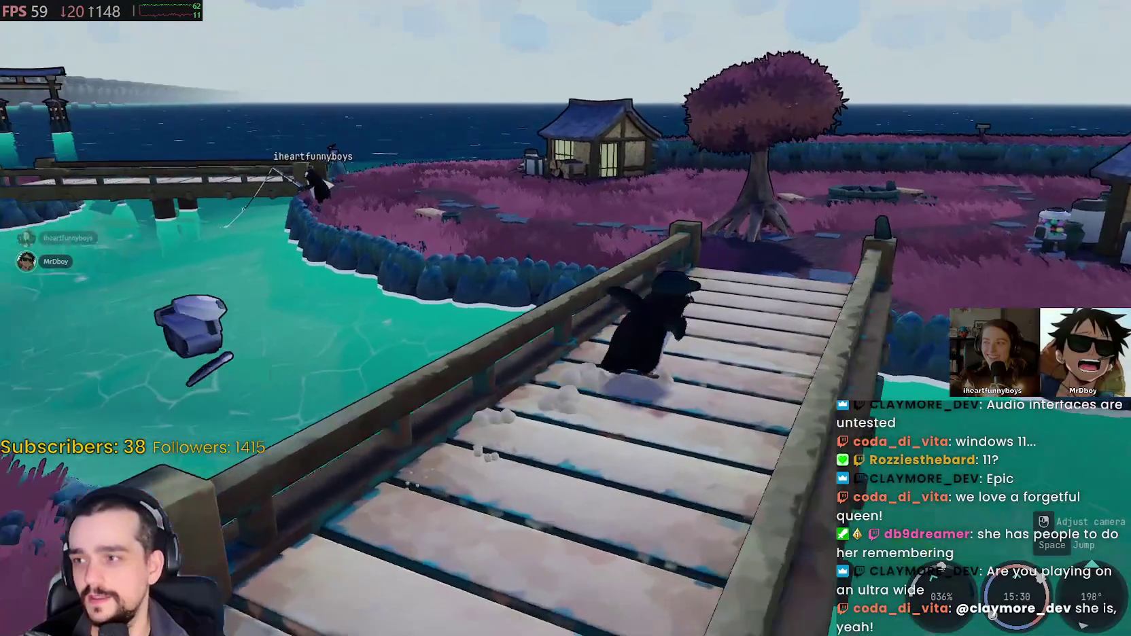
{"action": "key", "text": "w"}
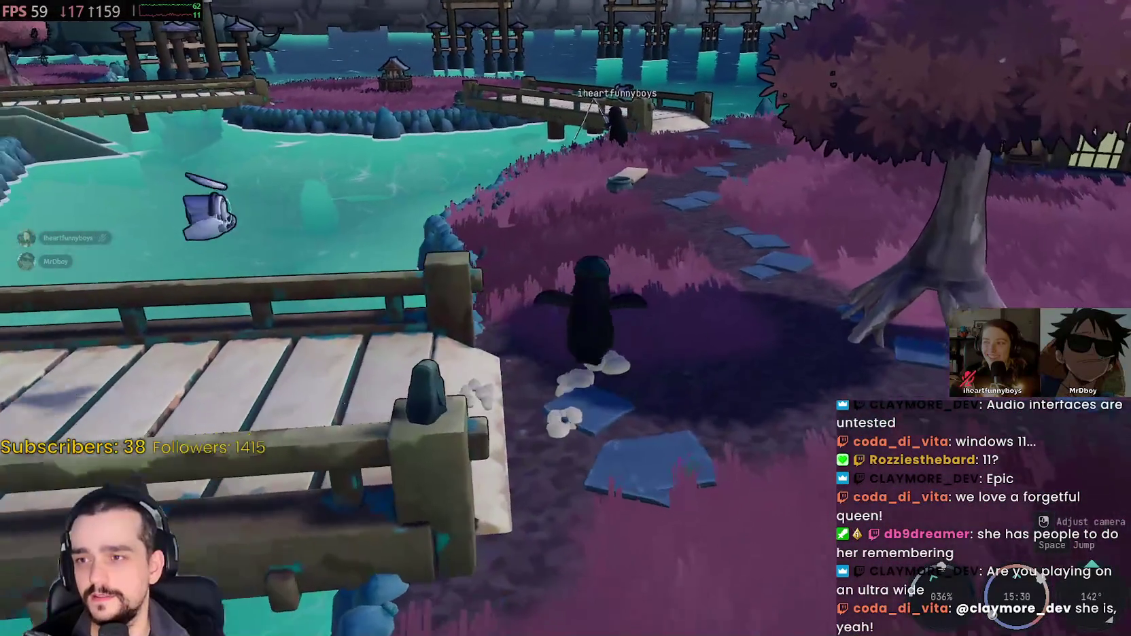
{"action": "key", "text": "w"}
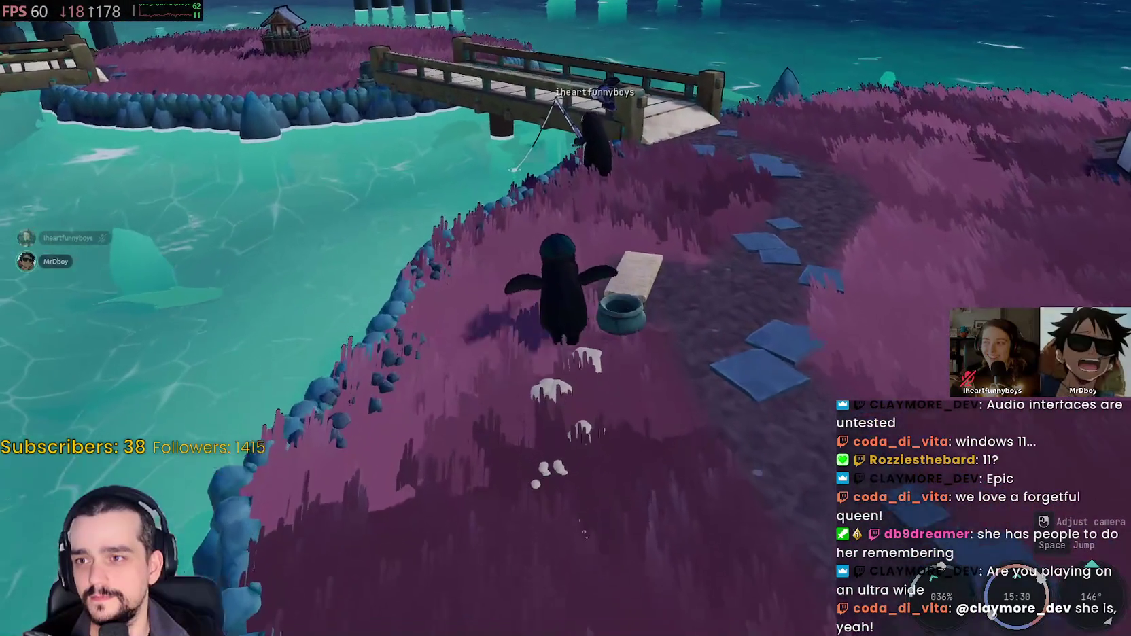
{"action": "key", "text": "w"}
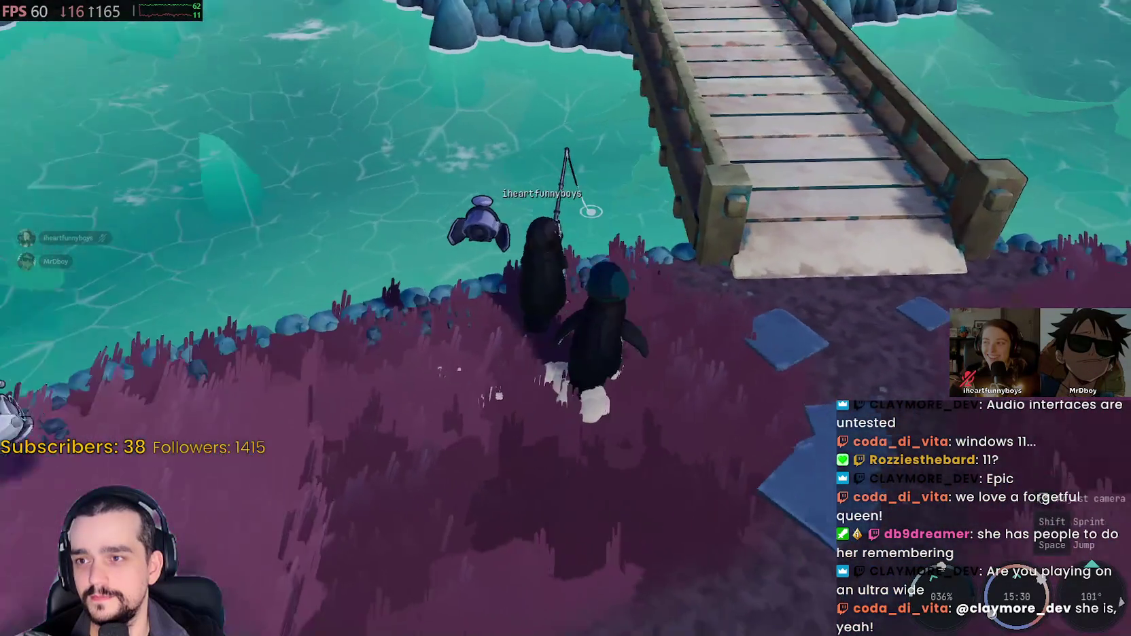
{"action": "key", "text": "w"}
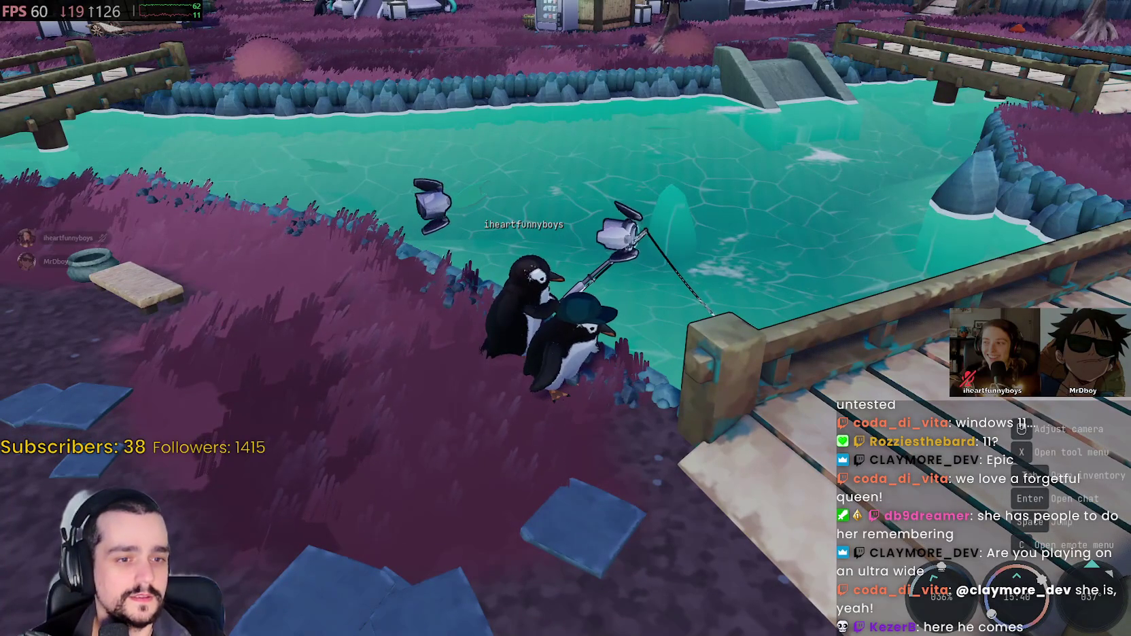
Step: Bring up the pause menu and go to the Audio tab of Settings
{"action": "key", "text": "Escape"}
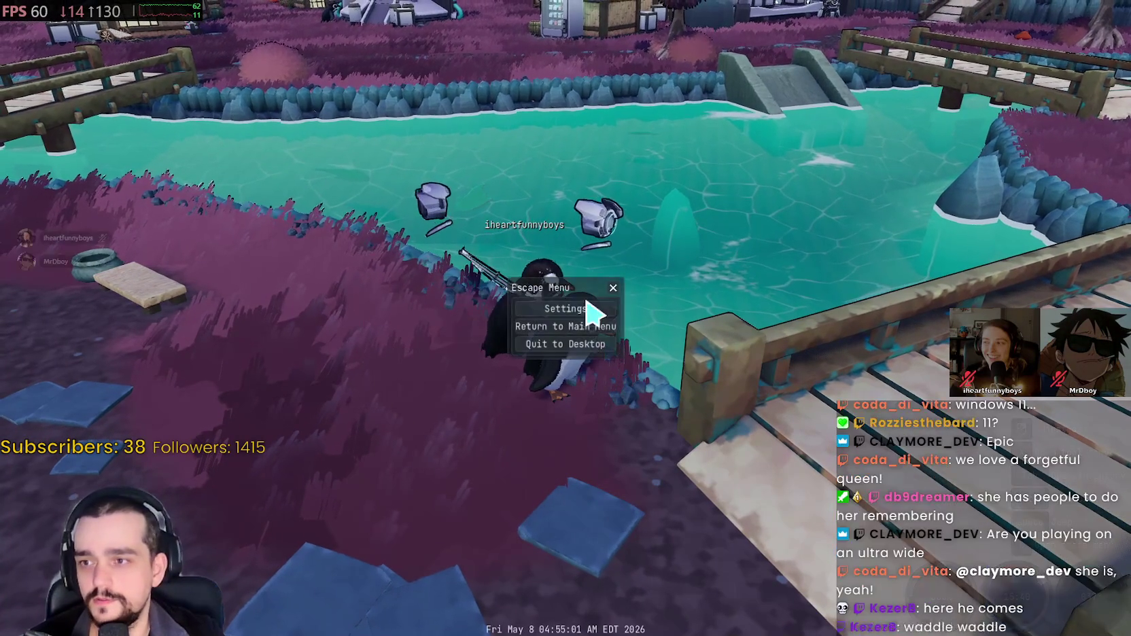
{"action": "left_click", "coordinate": [584, 309]}
{"action": "left_click", "coordinate": [700, 121]}
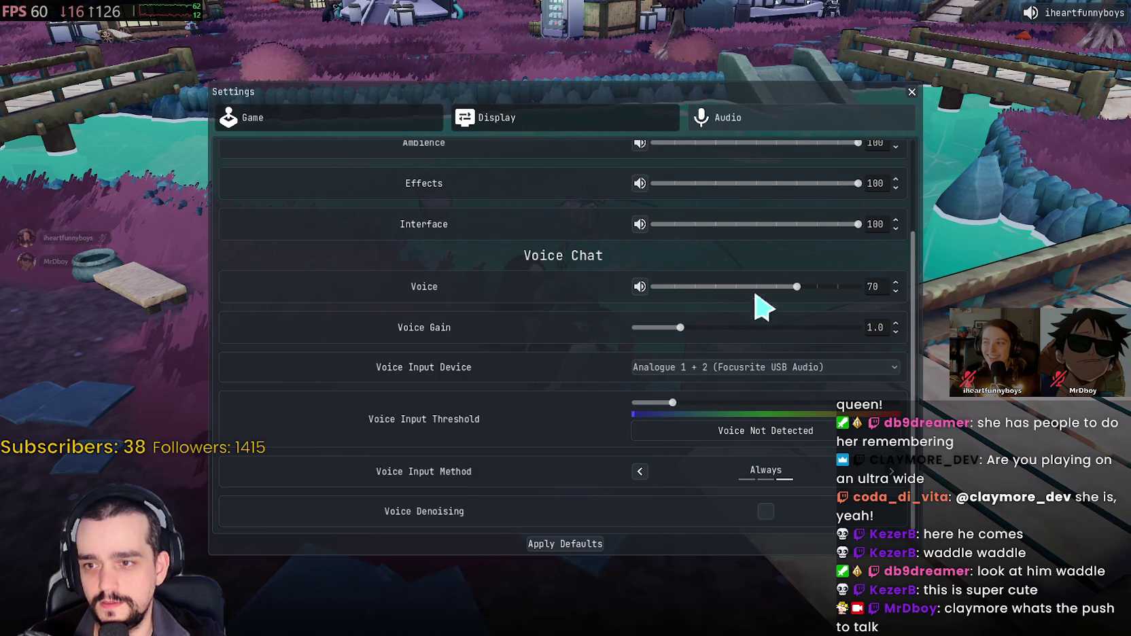
Step: Set Voice volume to 100, Voice Gain to 5.0, and the Voice Input Threshold to maximum
{"action": "left_click_drag", "start_coordinate": [791, 288], "coordinate": [895, 292]}
{"action": "left_click_drag", "start_coordinate": [669, 329], "coordinate": [880, 331]}
{"action": "left_click_drag", "start_coordinate": [668, 406], "coordinate": [935, 418]}
{"action": "mouse_move", "coordinate": [858, 329]}
{"action": "left_mouse_down"}
{"action": "mouse_move", "coordinate": [701, 345]}
{"action": "mouse_move", "coordinate": [732, 339]}
{"action": "mouse_move", "coordinate": [680, 335]}
{"action": "left_mouse_up"}
{"action": "left_click_drag", "start_coordinate": [793, 332], "coordinate": [935, 329]}
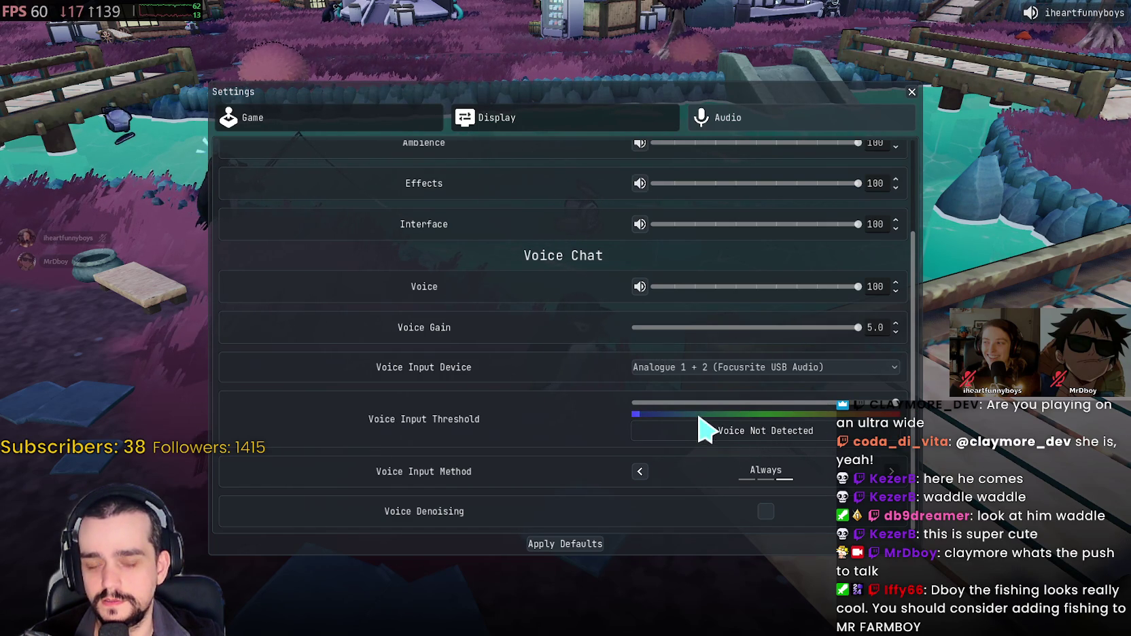
Step: Keep Focusrite USB Audio as the input device and turn on Voice Denoising, leaving input method Always
{"action": "left_click", "coordinate": [732, 367]}
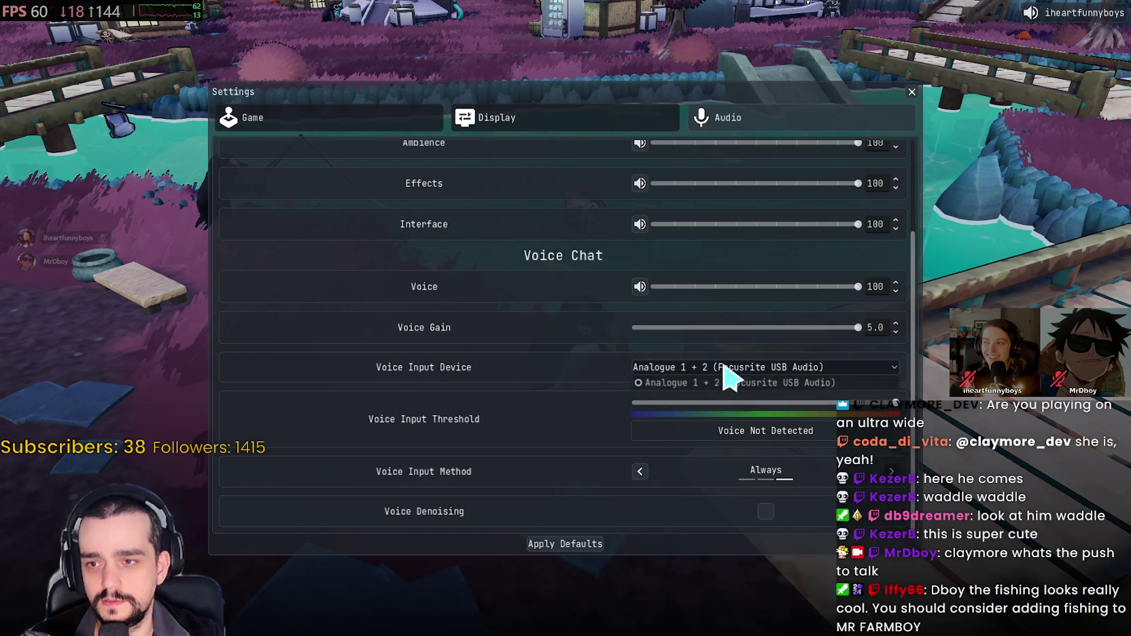
{"action": "left_click", "coordinate": [686, 378]}
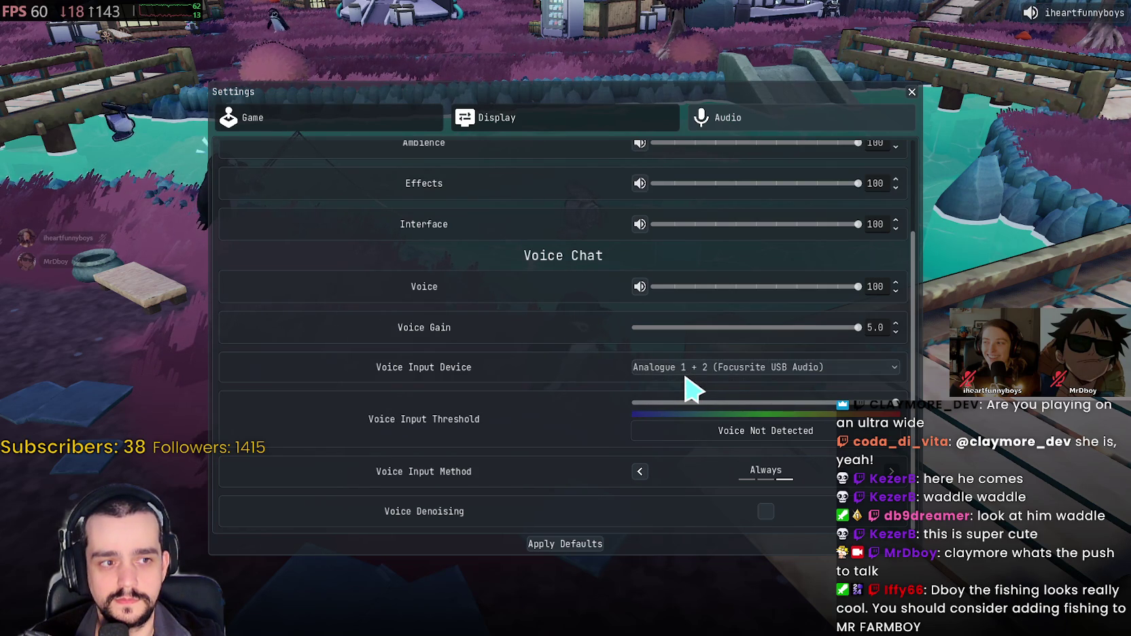
{"action": "left_click", "coordinate": [766, 511]}
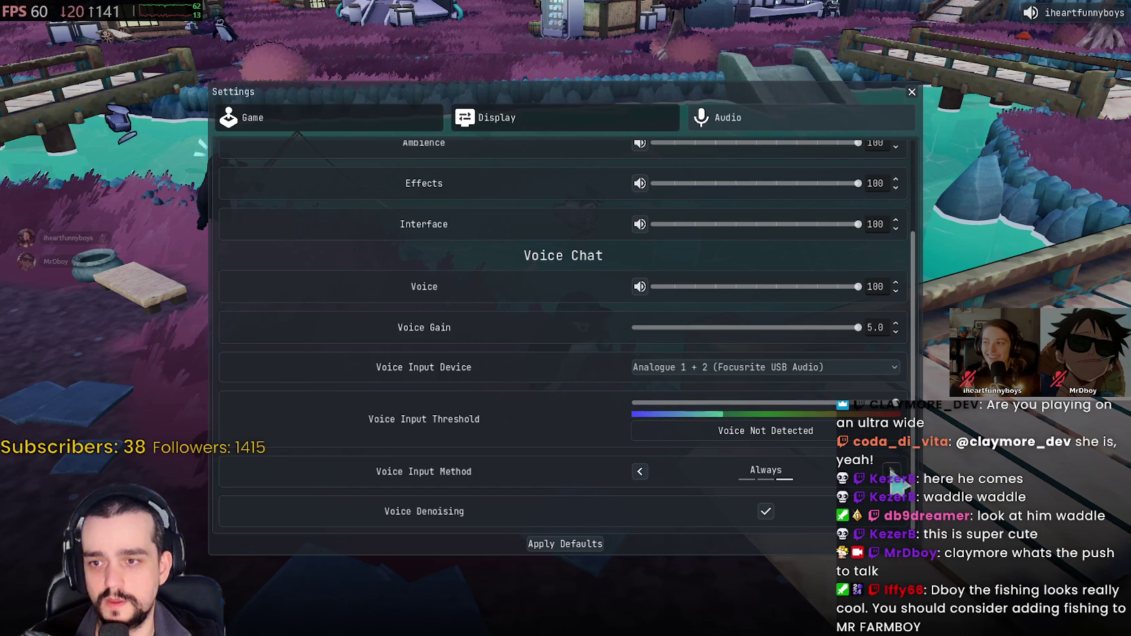
{"action": "left_click", "coordinate": [640, 471]}
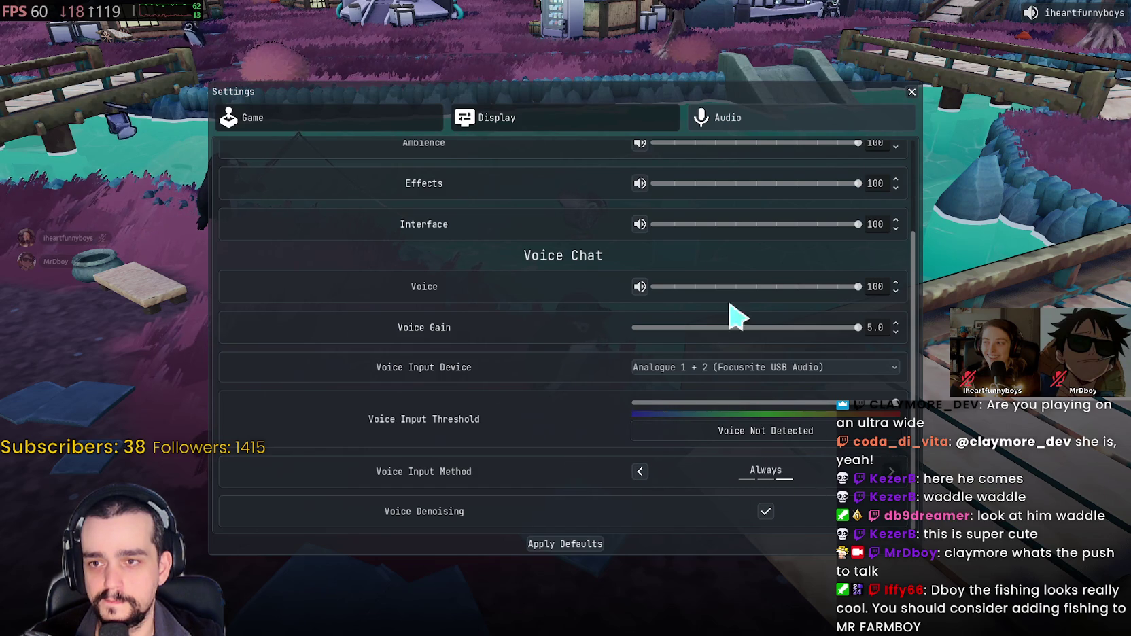
{"action": "scroll", "coordinate": [795, 310], "scroll_direction": "up", "scroll_amount": 3}
{"action": "scroll", "coordinate": [795, 388], "scroll_direction": "down", "scroll_amount": 3}
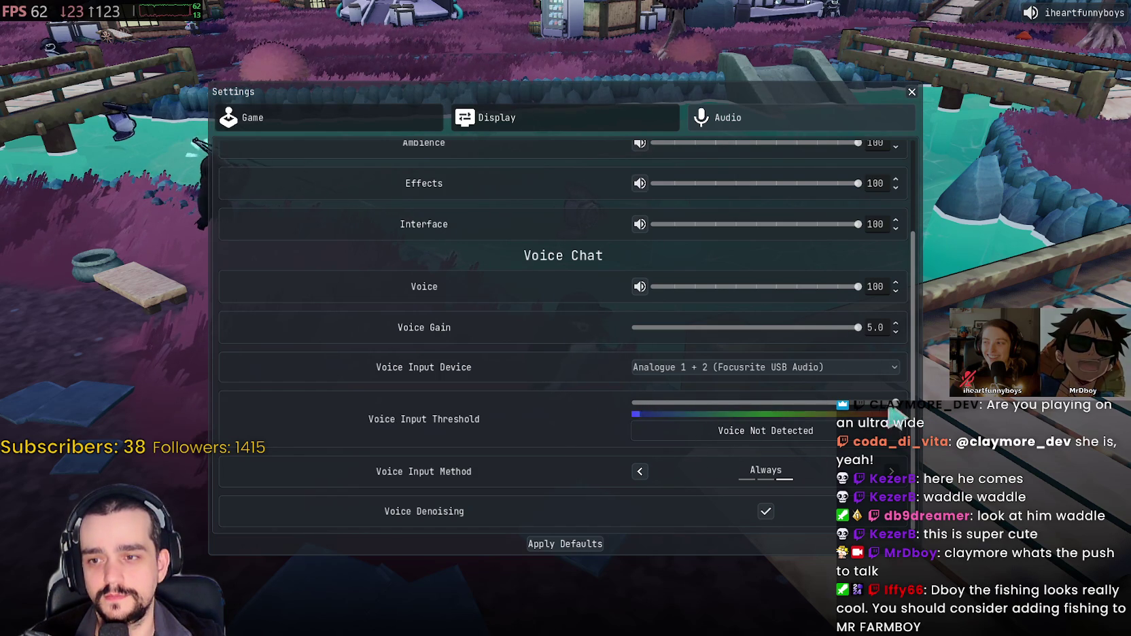
Step: Leave the Voice Input Threshold at maximum and close Settings back to the pause menu
{"action": "left_click_drag", "start_coordinate": [895, 403], "coordinate": [787, 403]}
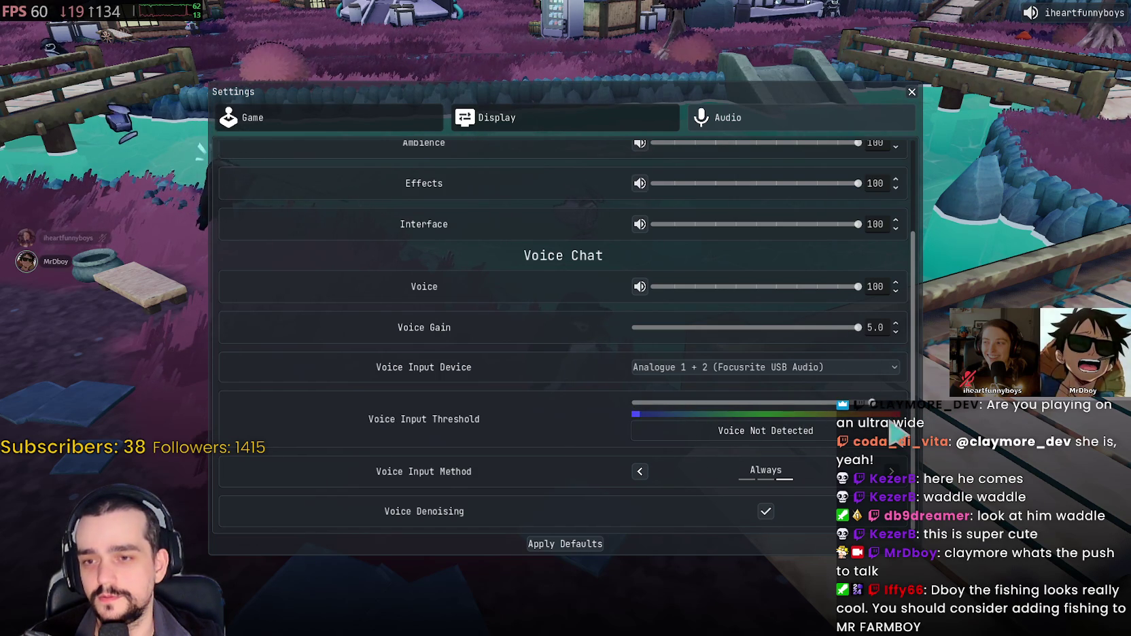
{"action": "mouse_move", "coordinate": [757, 417]}
{"action": "left_mouse_down"}
{"action": "mouse_move", "coordinate": [882, 429]}
{"action": "mouse_move", "coordinate": [789, 409]}
{"action": "mouse_move", "coordinate": [801, 413]}
{"action": "left_mouse_up"}
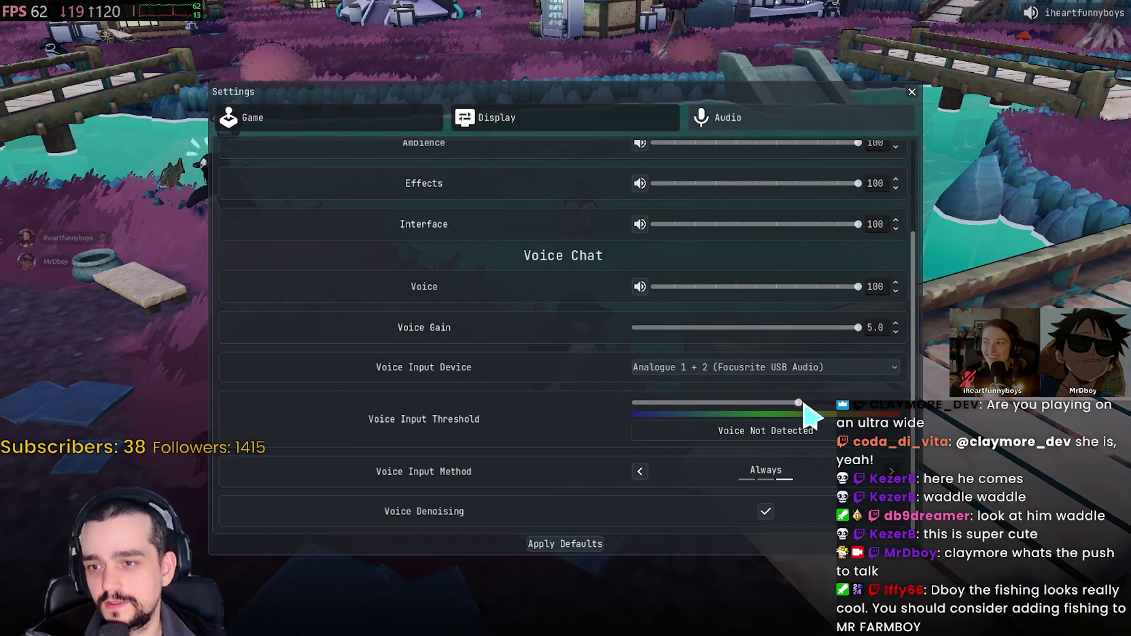
{"action": "left_click_drag", "start_coordinate": [798, 402], "coordinate": [911, 406]}
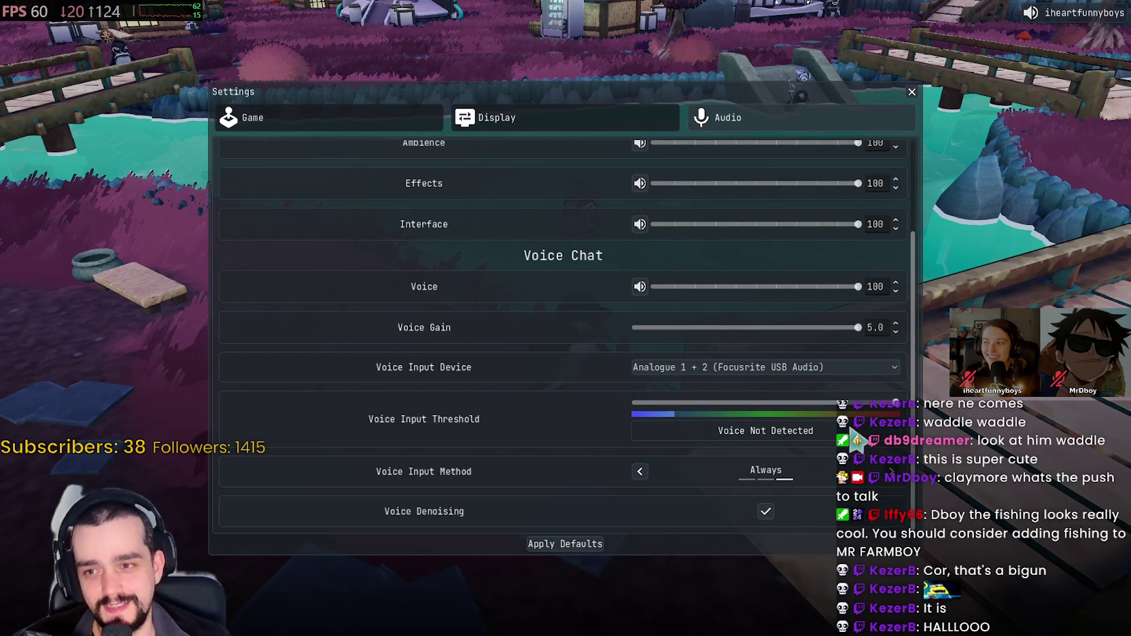
{"action": "left_click", "coordinate": [913, 92]}
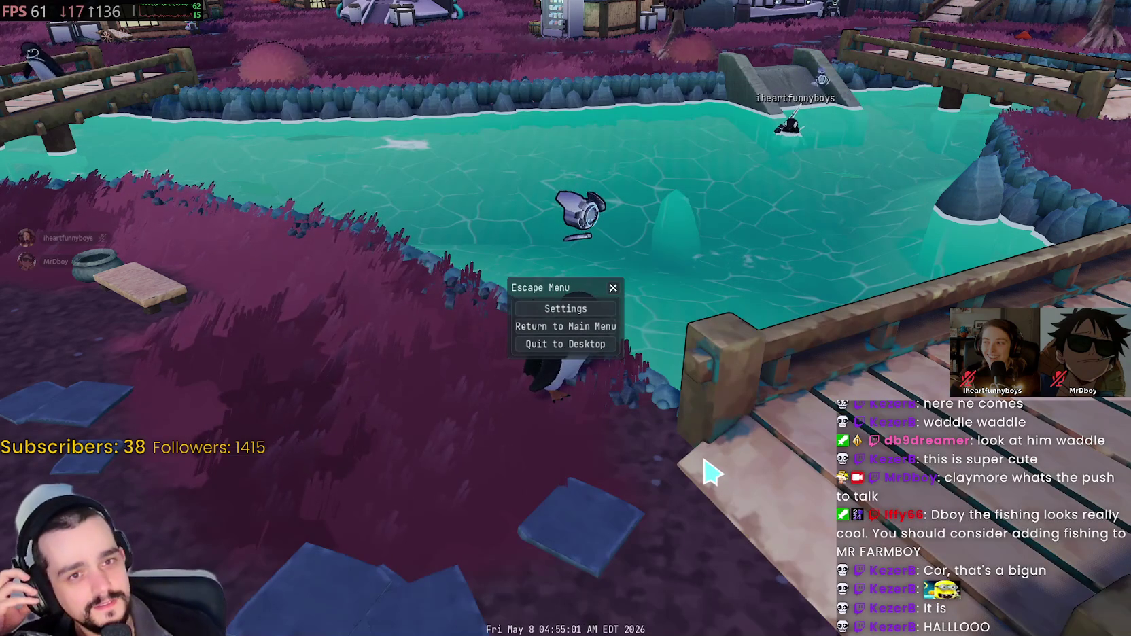
{"action": "left_click", "coordinate": [613, 288]}
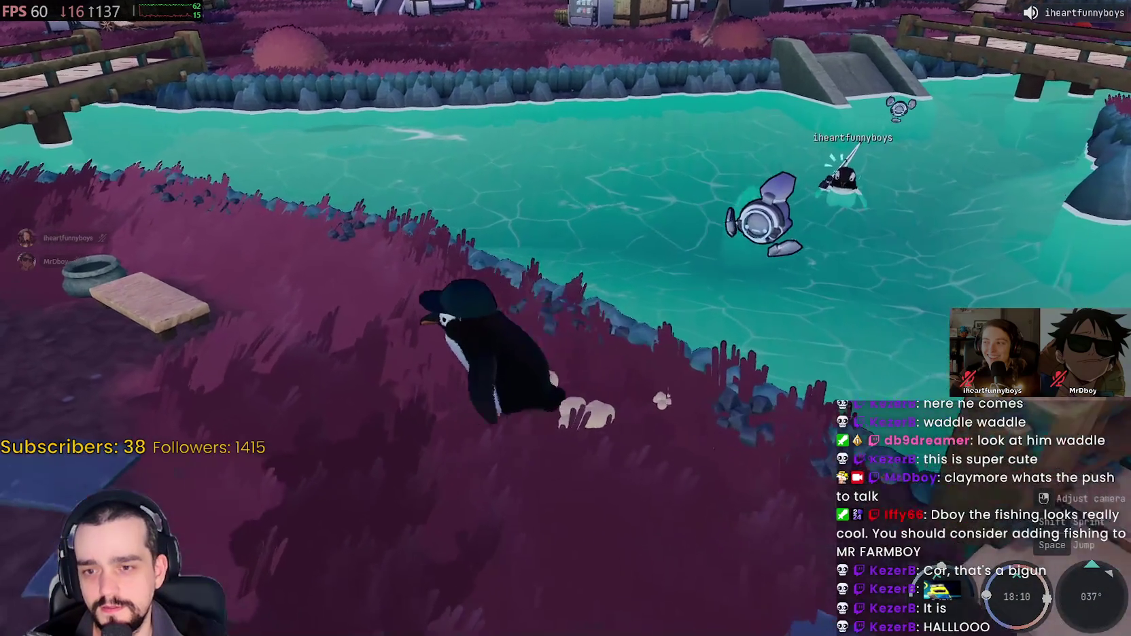
{"action": "key", "text": "w"}
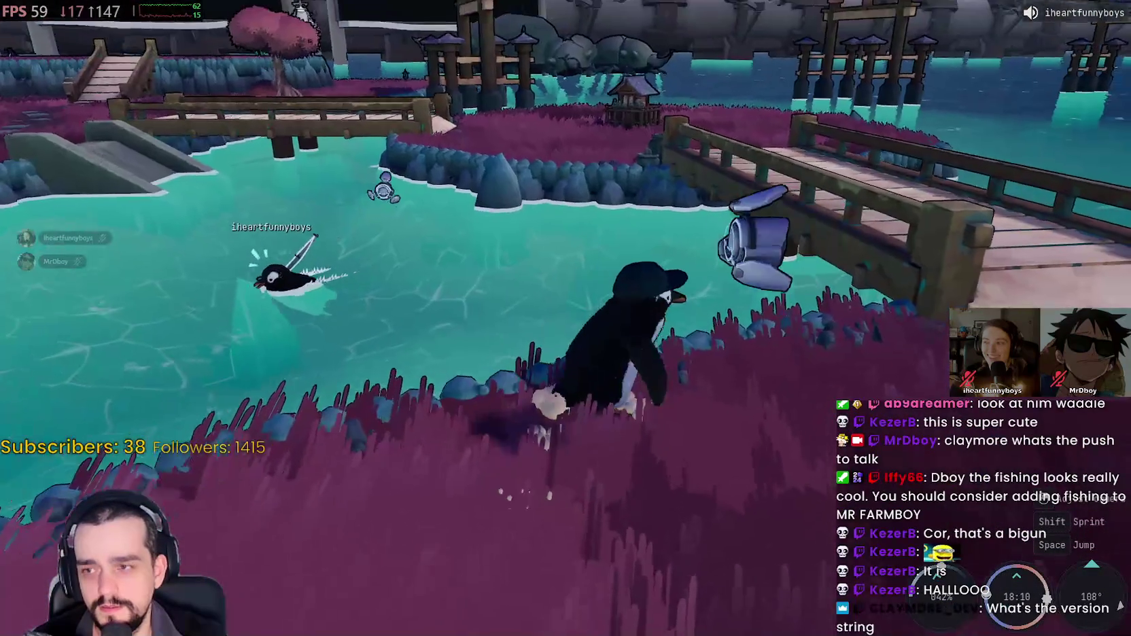
{"action": "key", "text": "w"}
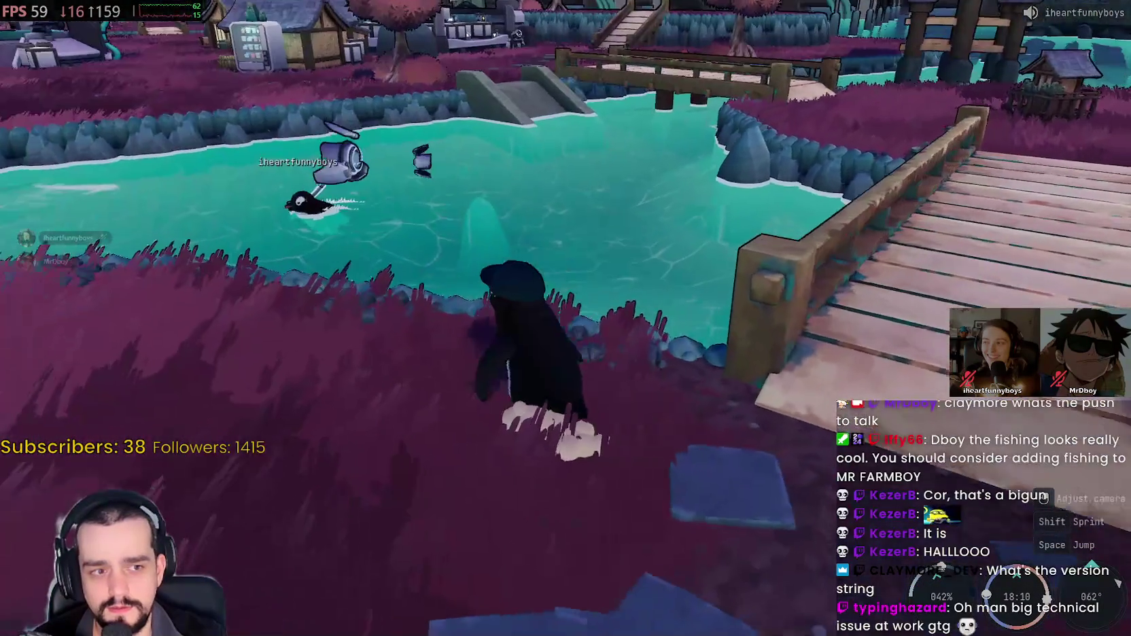
{"action": "key", "text": "w"}
{"action": "key", "text": "Escape"}
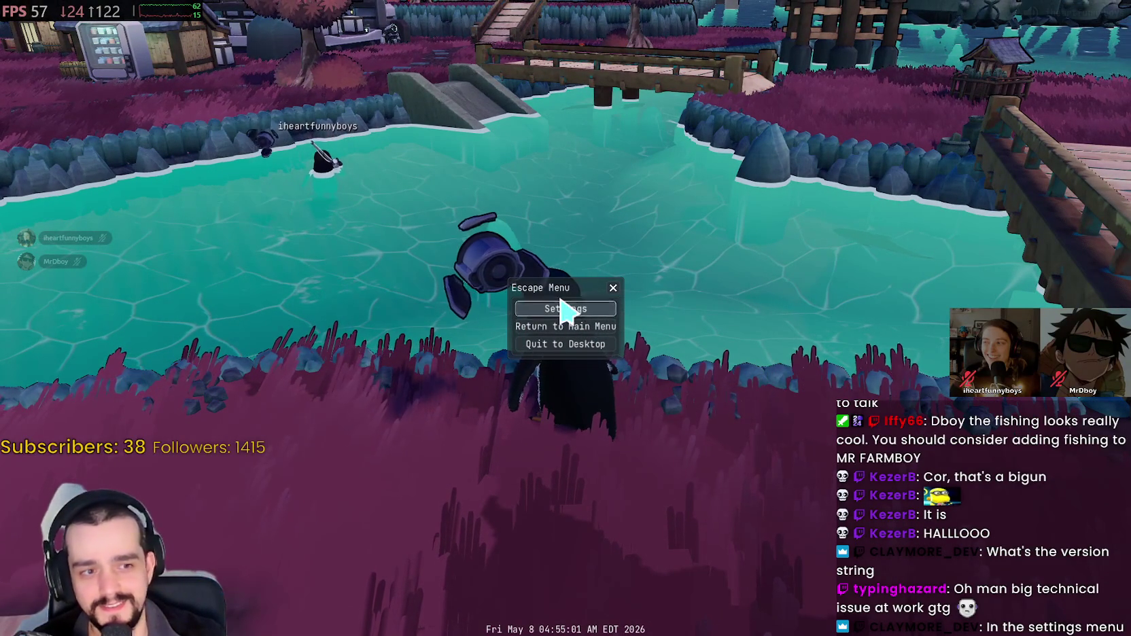
Step: Reopen Settings and review the voice chat values on the Audio tab
{"action": "left_click", "coordinate": [571, 313]}
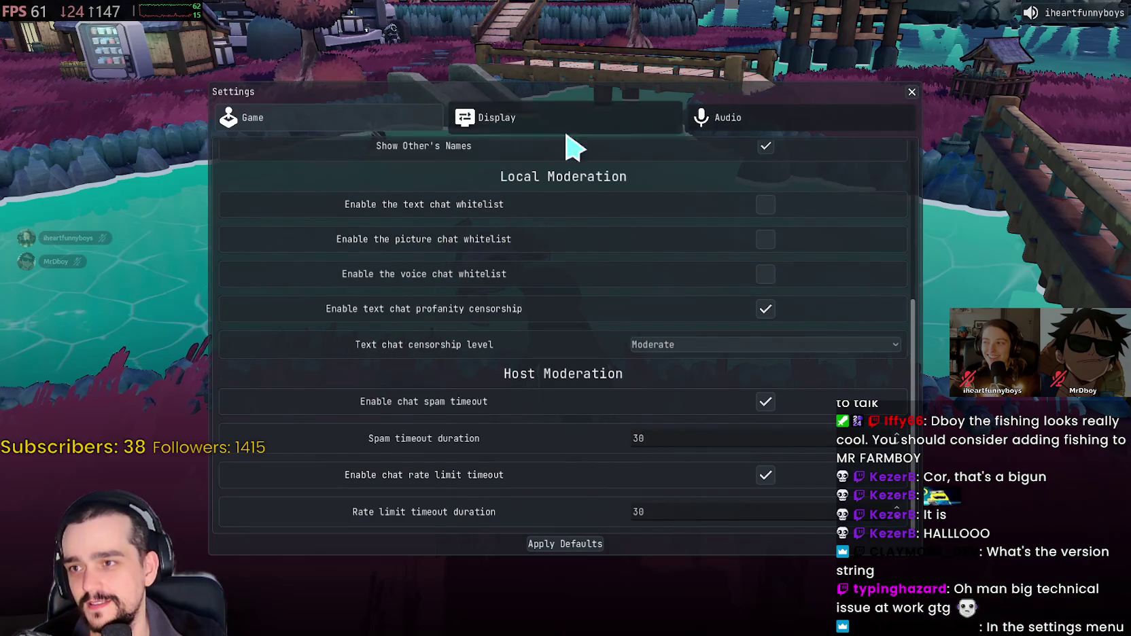
{"action": "scroll", "coordinate": [605, 319], "scroll_direction": "up", "scroll_amount": 5}
{"action": "left_click", "coordinate": [704, 129]}
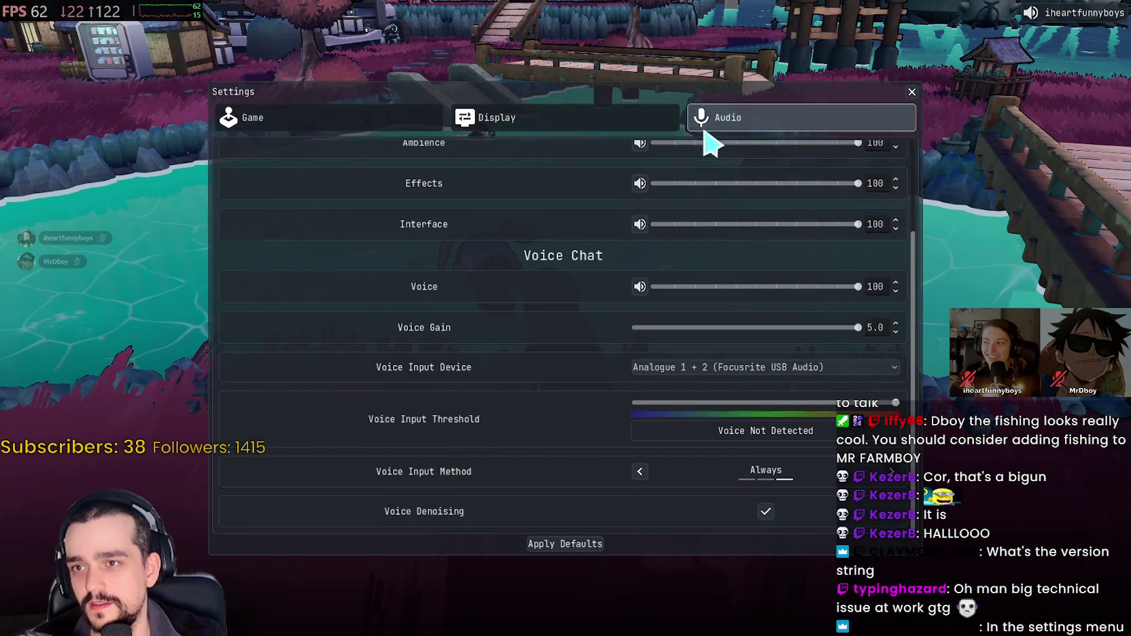
{"action": "scroll", "coordinate": [528, 442], "scroll_direction": "up", "scroll_amount": 3}
{"action": "scroll", "coordinate": [527, 439], "scroll_direction": "down", "scroll_amount": 3}
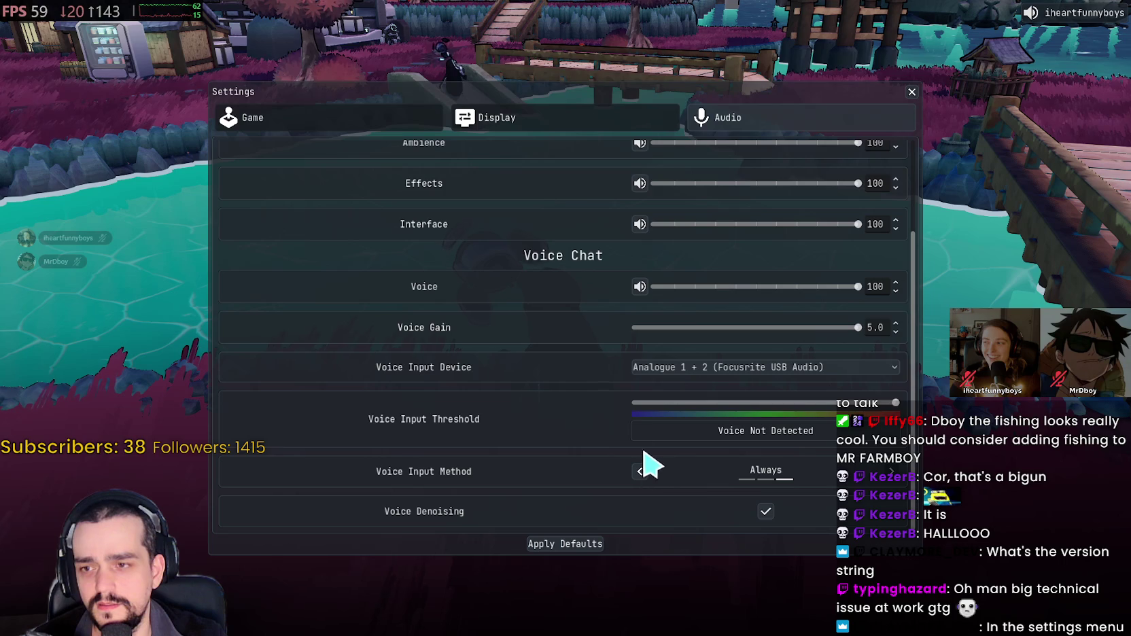
Step: Look through the Game tab's Moderation and Interface options
{"action": "left_click", "coordinate": [322, 126]}
{"action": "scroll", "coordinate": [612, 469], "scroll_direction": "down", "scroll_amount": 5}
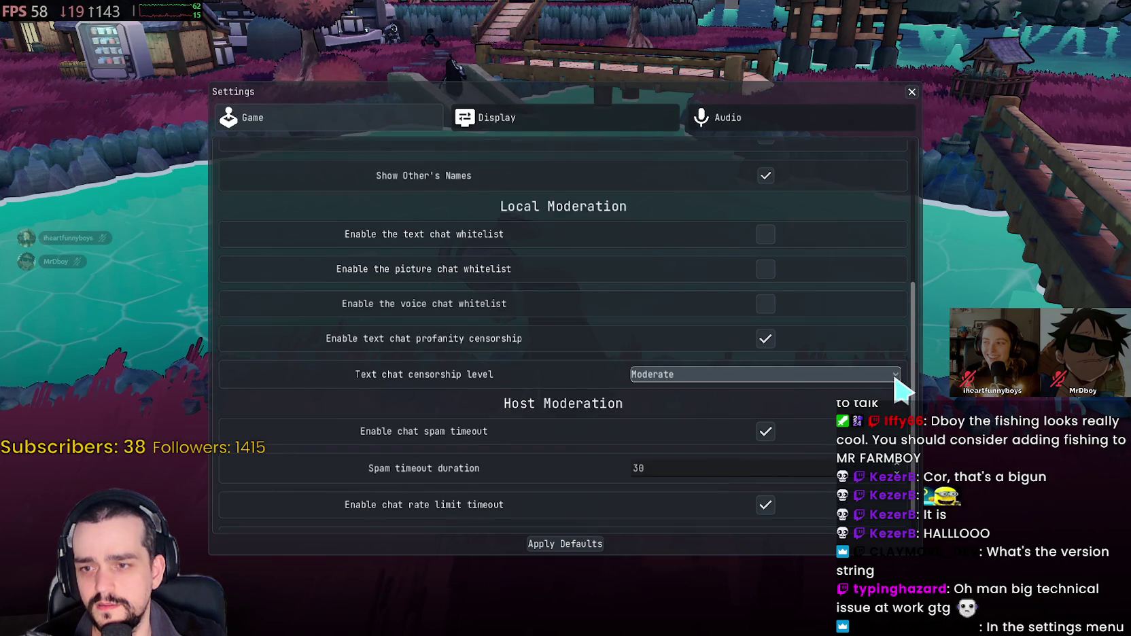
{"action": "scroll", "coordinate": [896, 380], "scroll_direction": "down", "scroll_amount": 1}
{"action": "scroll", "coordinate": [788, 445], "scroll_direction": "up", "scroll_amount": 2}
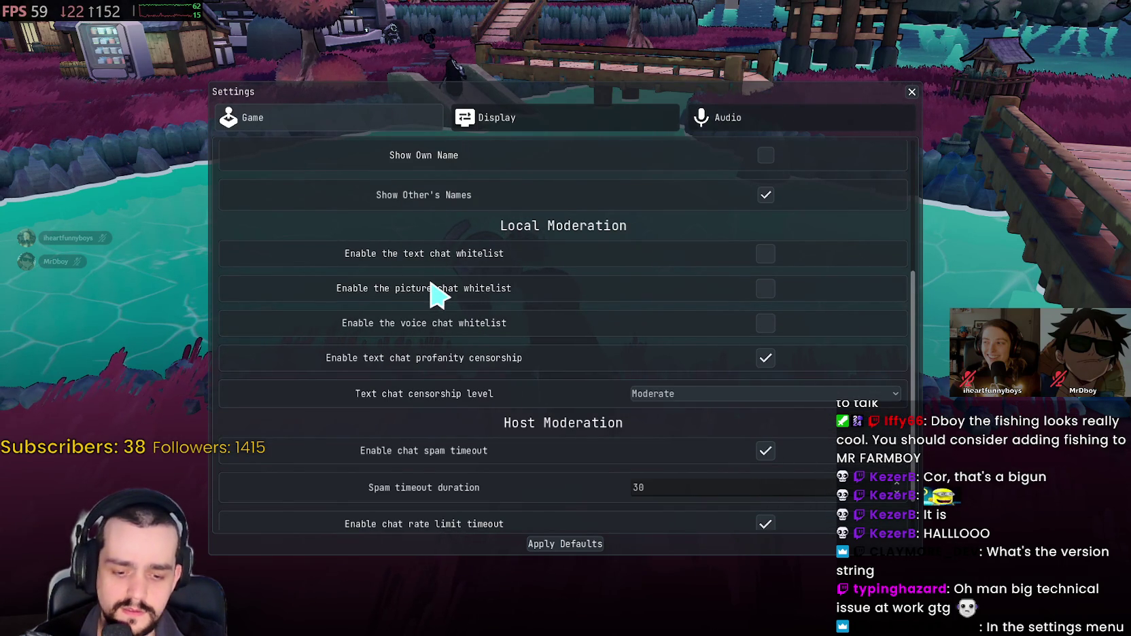
{"action": "scroll", "coordinate": [429, 284], "scroll_direction": "up", "scroll_amount": 2}
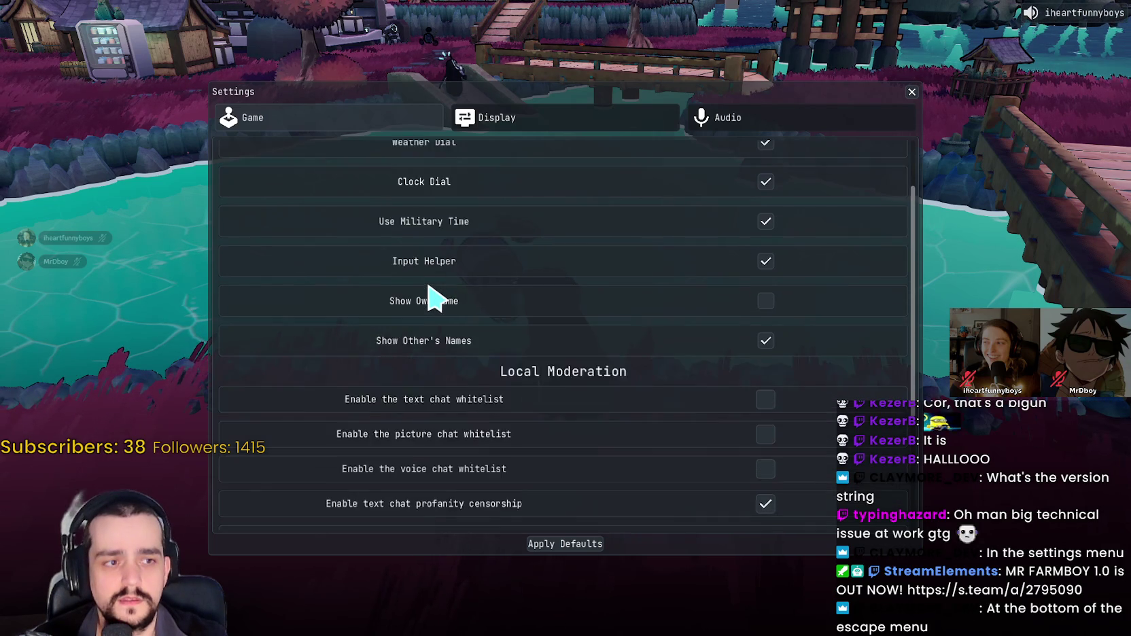
{"action": "scroll", "coordinate": [432, 296], "scroll_direction": "up", "scroll_amount": 1}
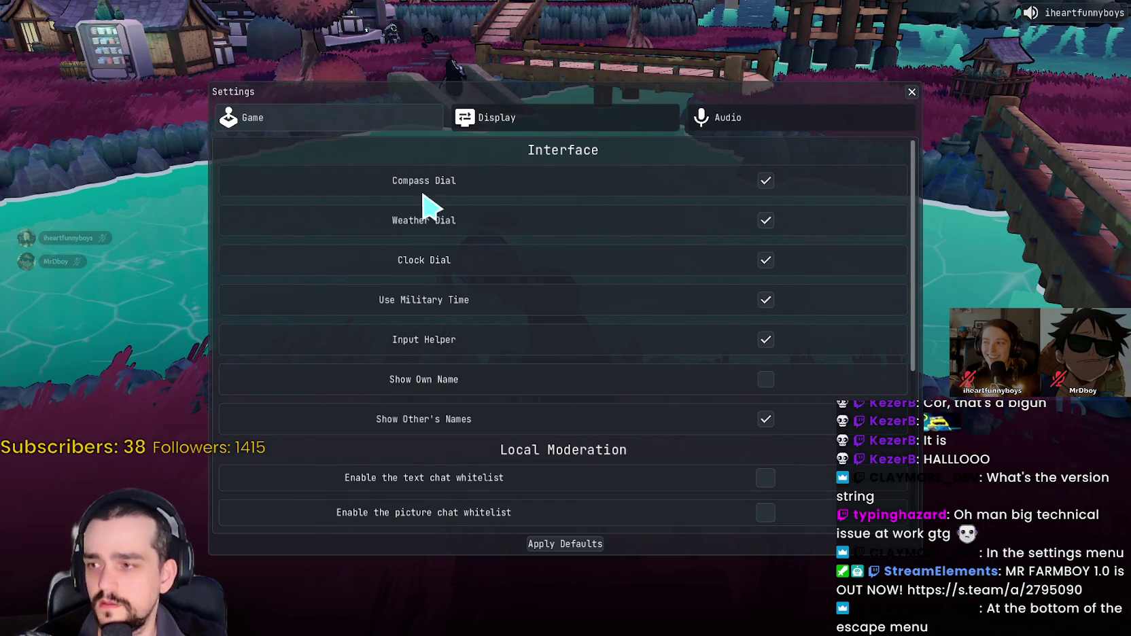
Step: Close Settings and the pause menu, then walk the penguin across the bridge onto the grass
{"action": "key", "text": "Escape"}
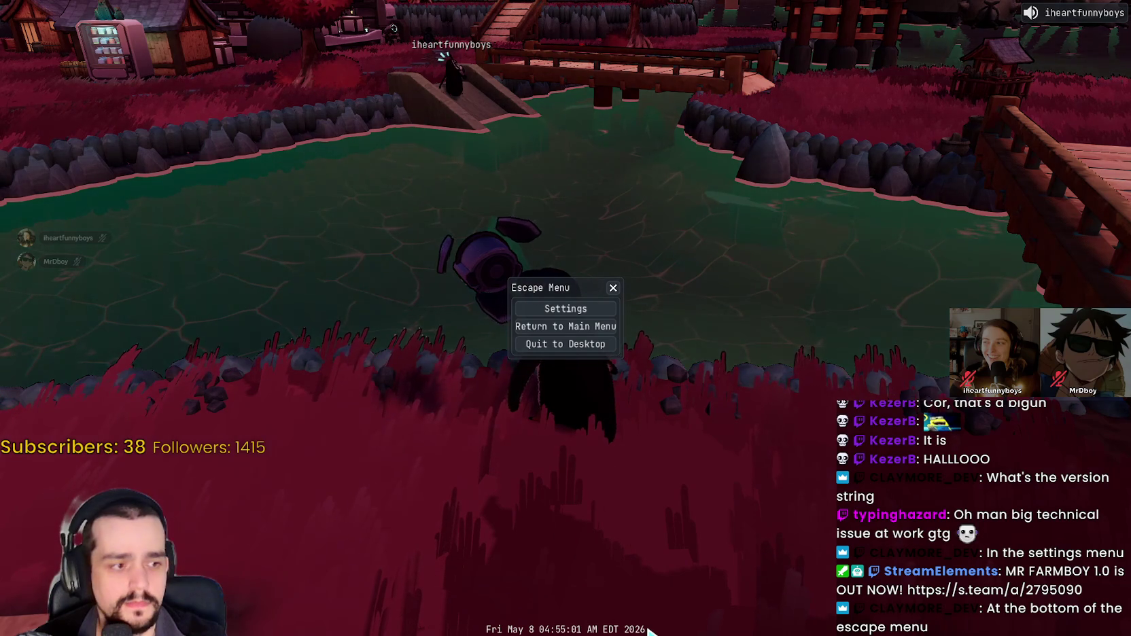
{"action": "left_click", "coordinate": [613, 288]}
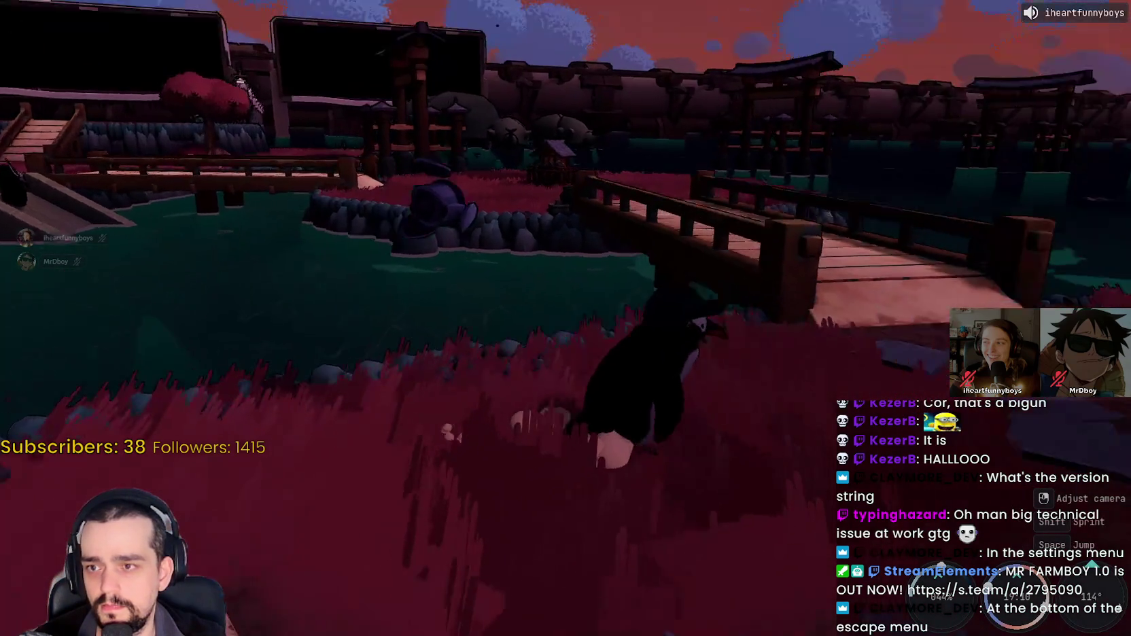
{"action": "key", "text": "w"}
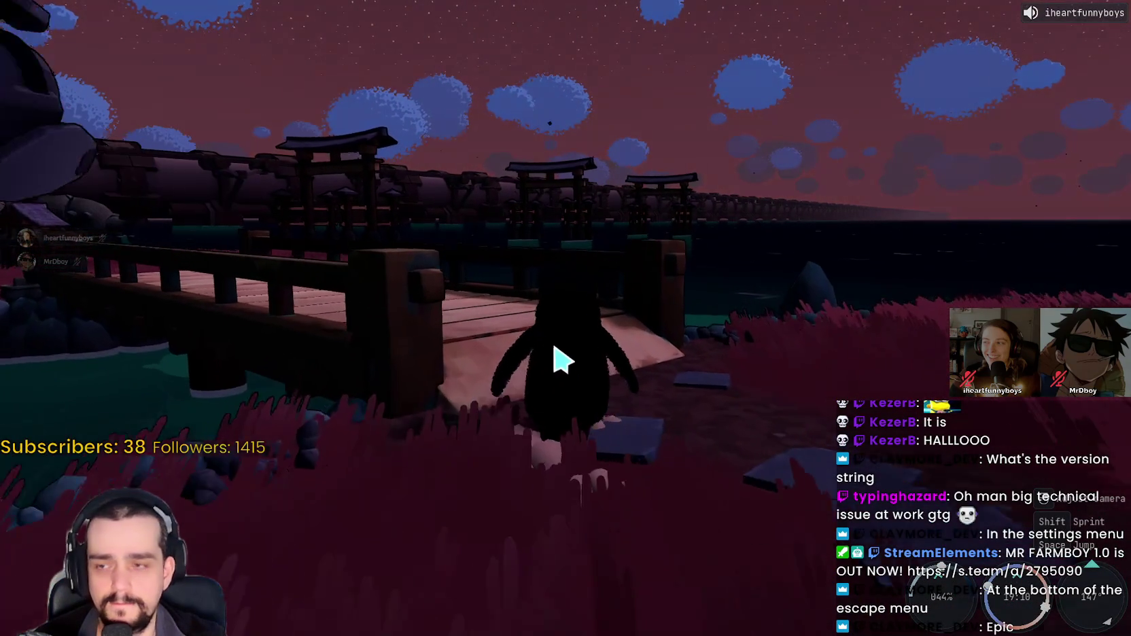
{"action": "key", "text": "w"}
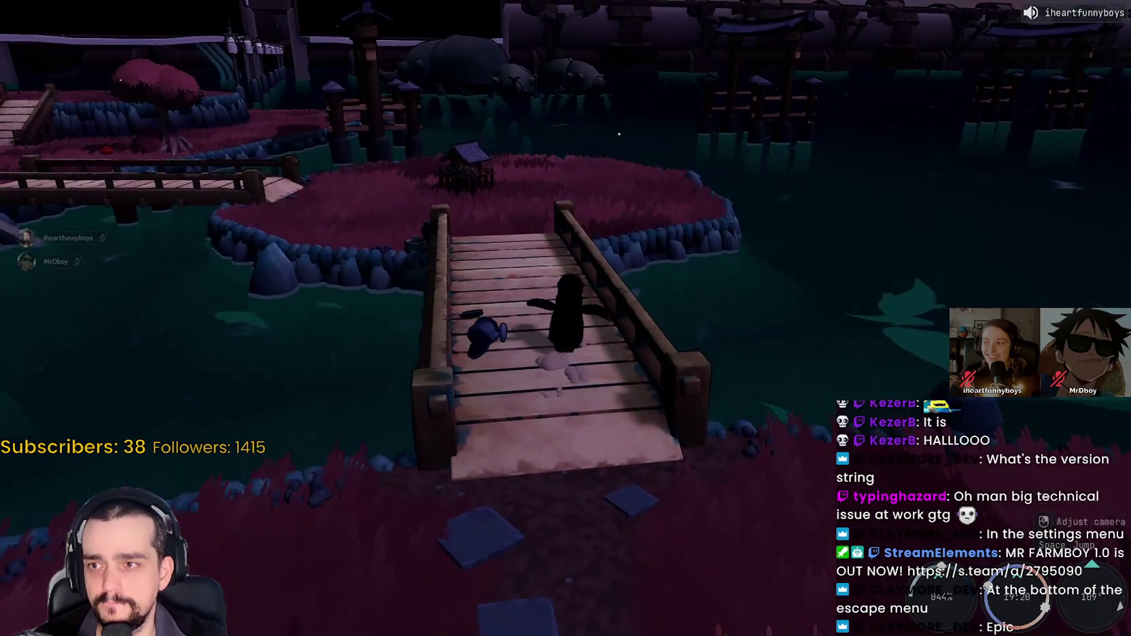
{"action": "key", "text": "w"}
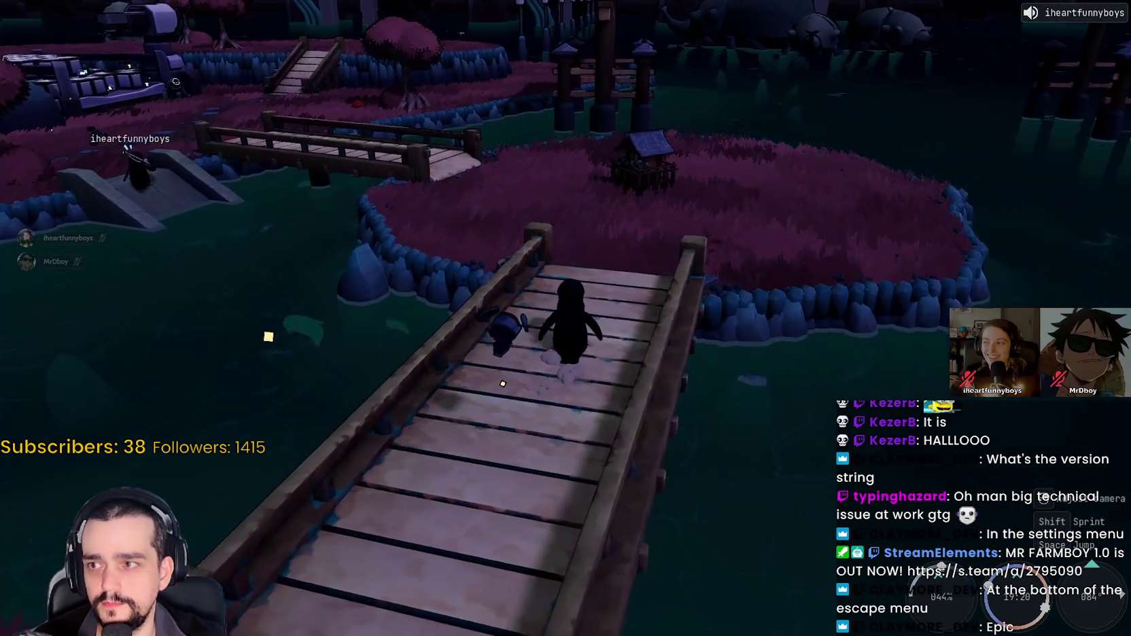
{"action": "key", "text": "w"}
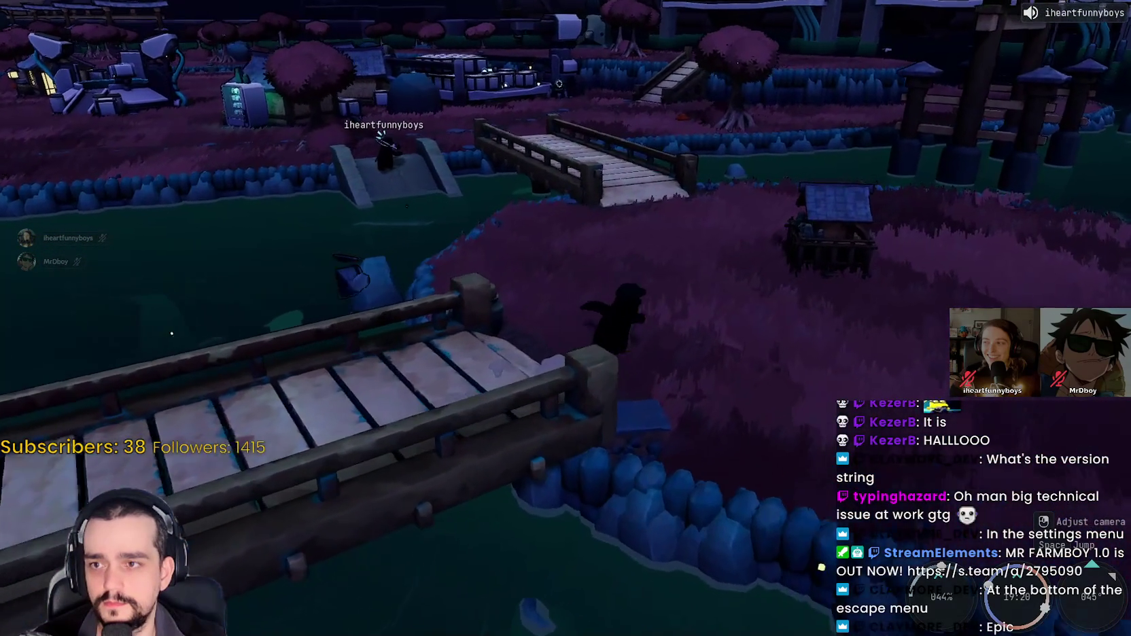
Step: Walk over the far bridge and around nearby, then reopen Settings to the Audio tab
{"action": "key", "text": "w"}
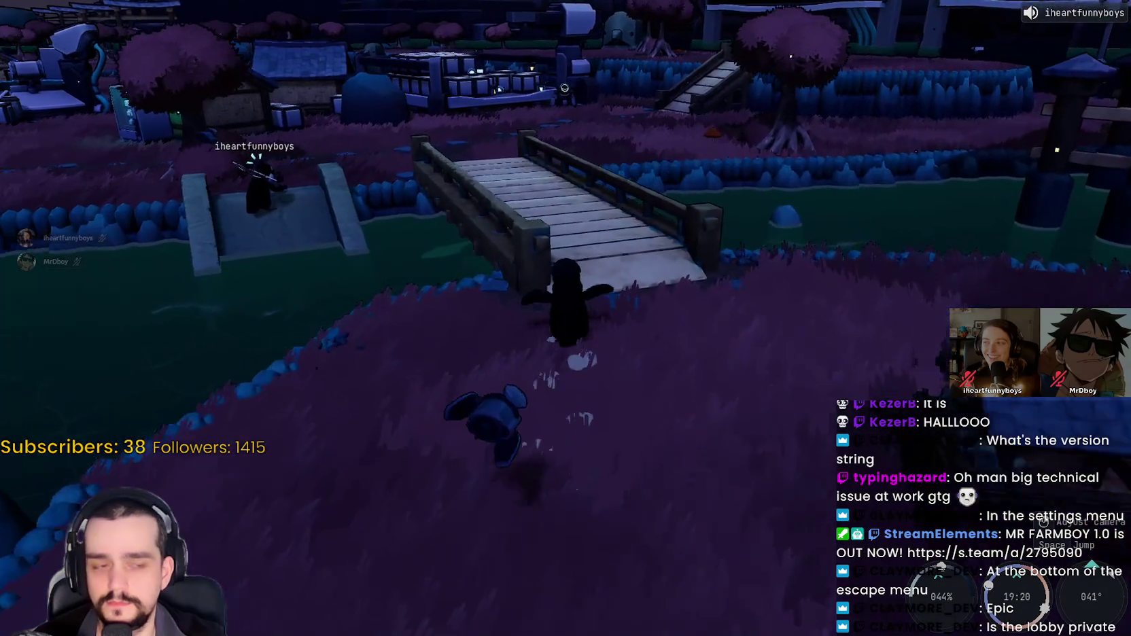
{"action": "key", "text": "w"}
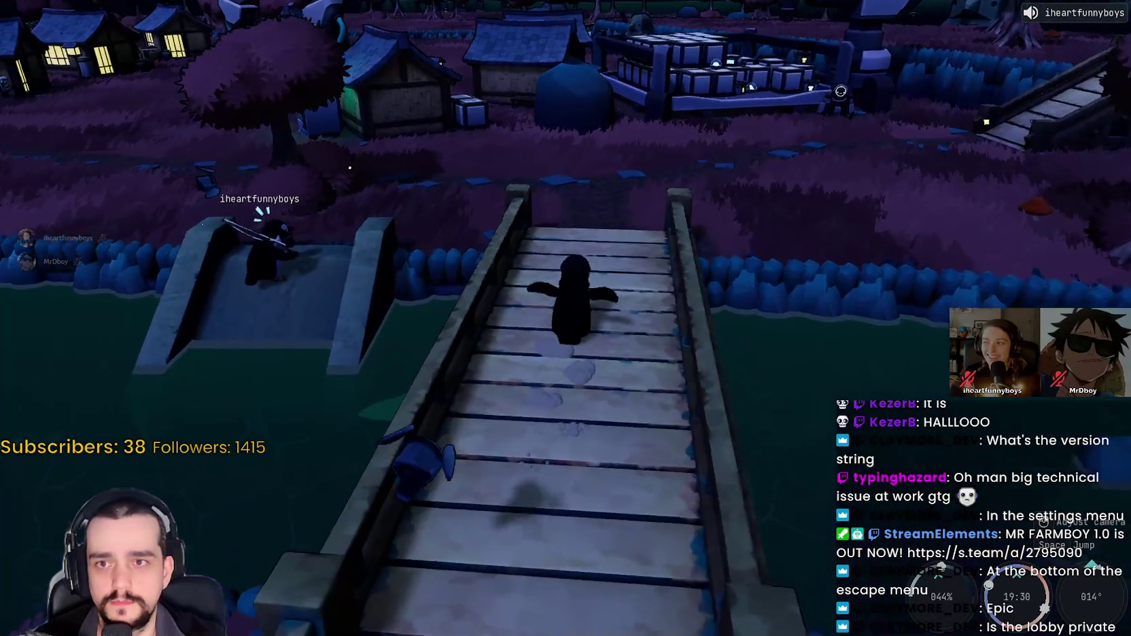
{"action": "key", "text": "w"}
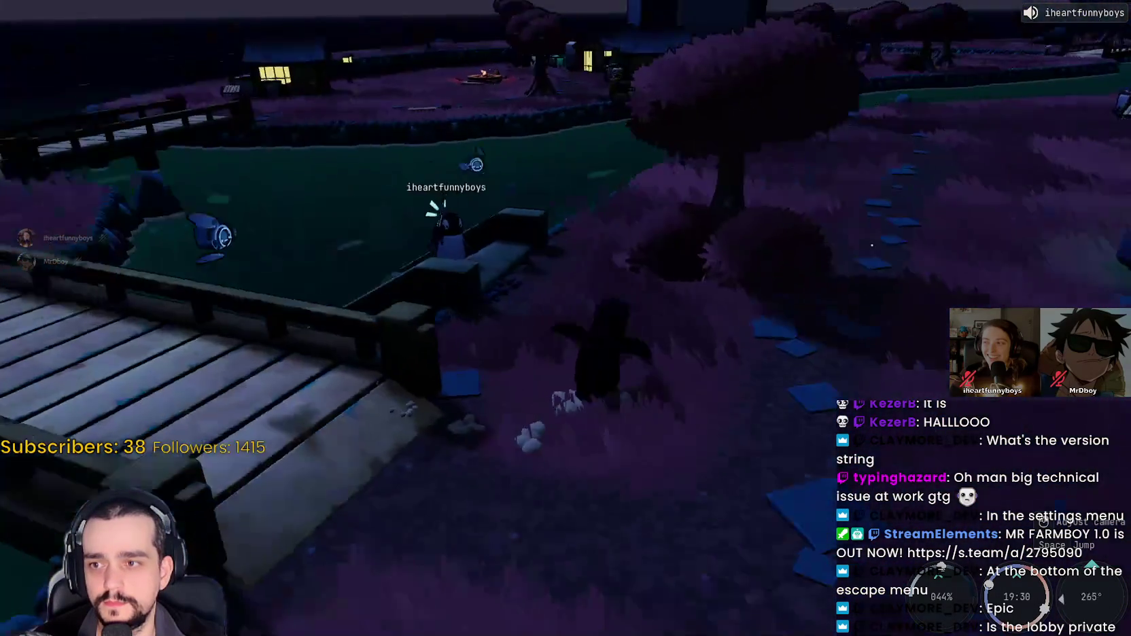
{"action": "key", "text": "w"}
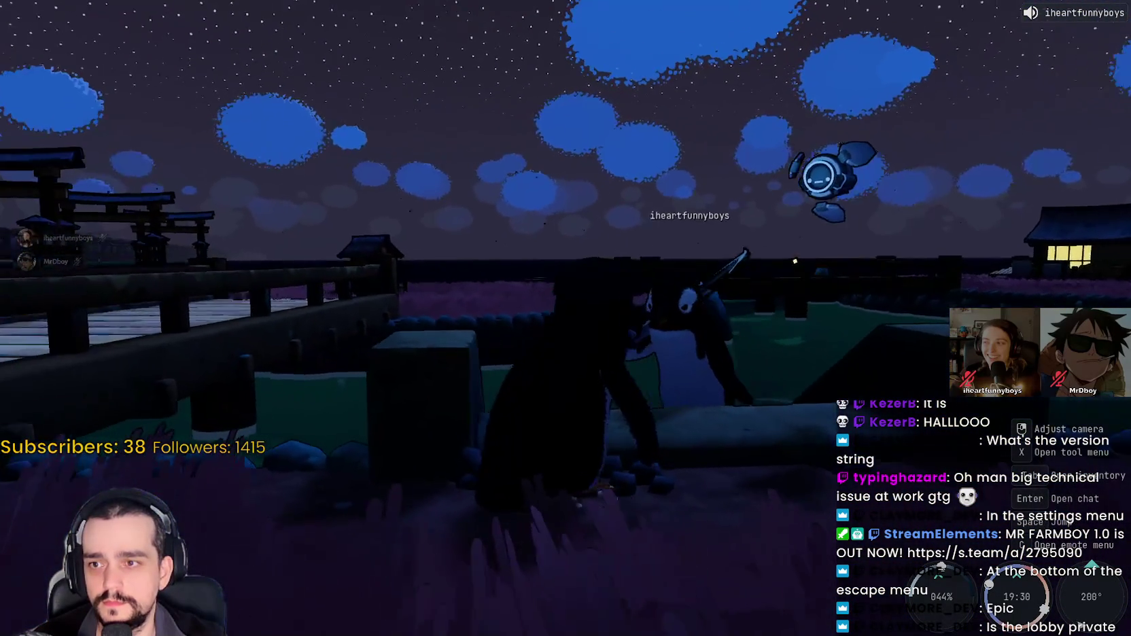
{"action": "key", "text": "w"}
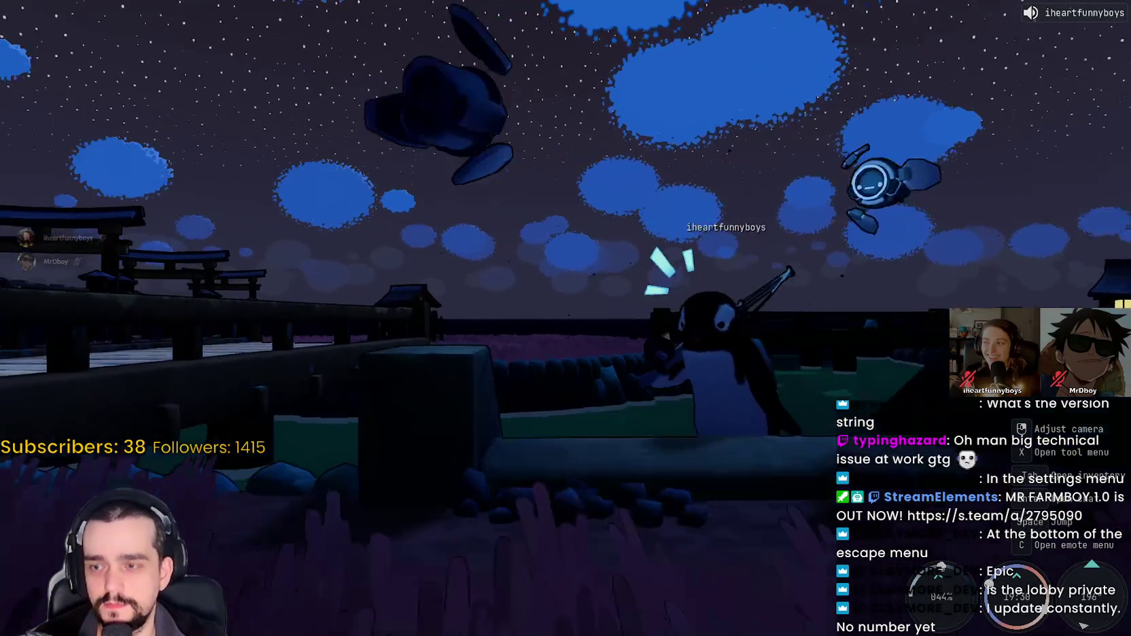
{"action": "key", "text": "w"}
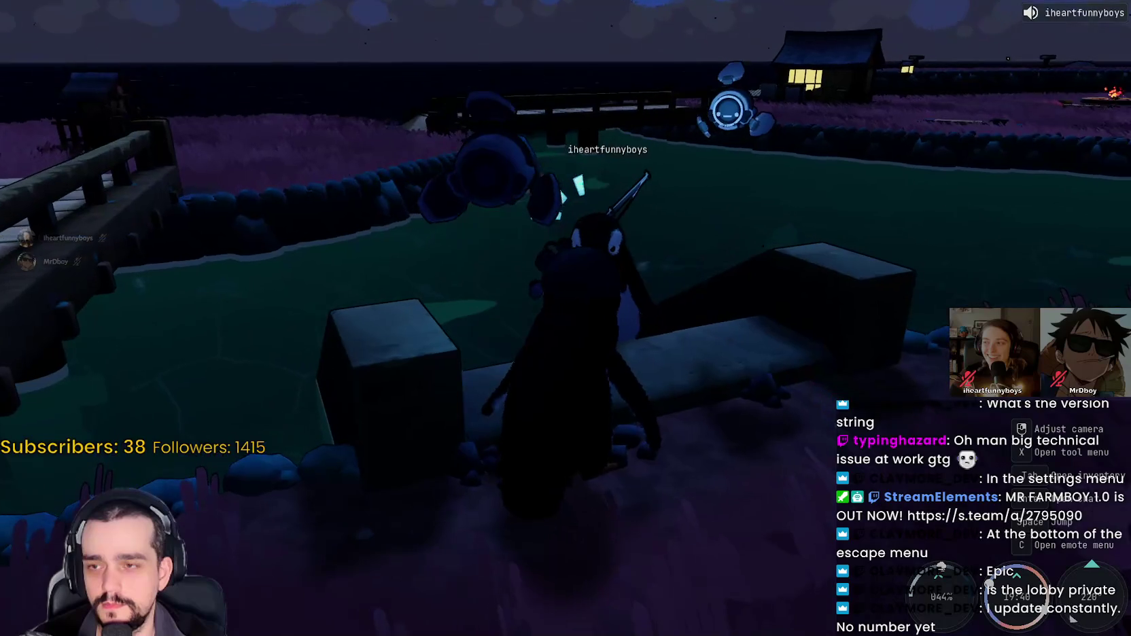
{"action": "key", "text": "s"}
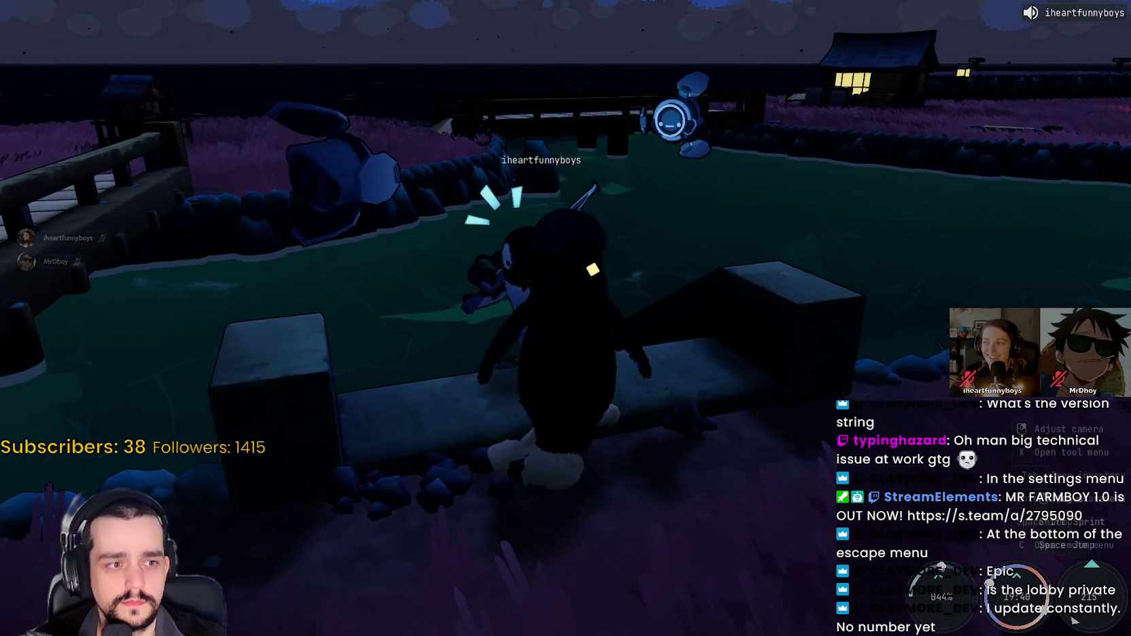
{"action": "key", "text": "s"}
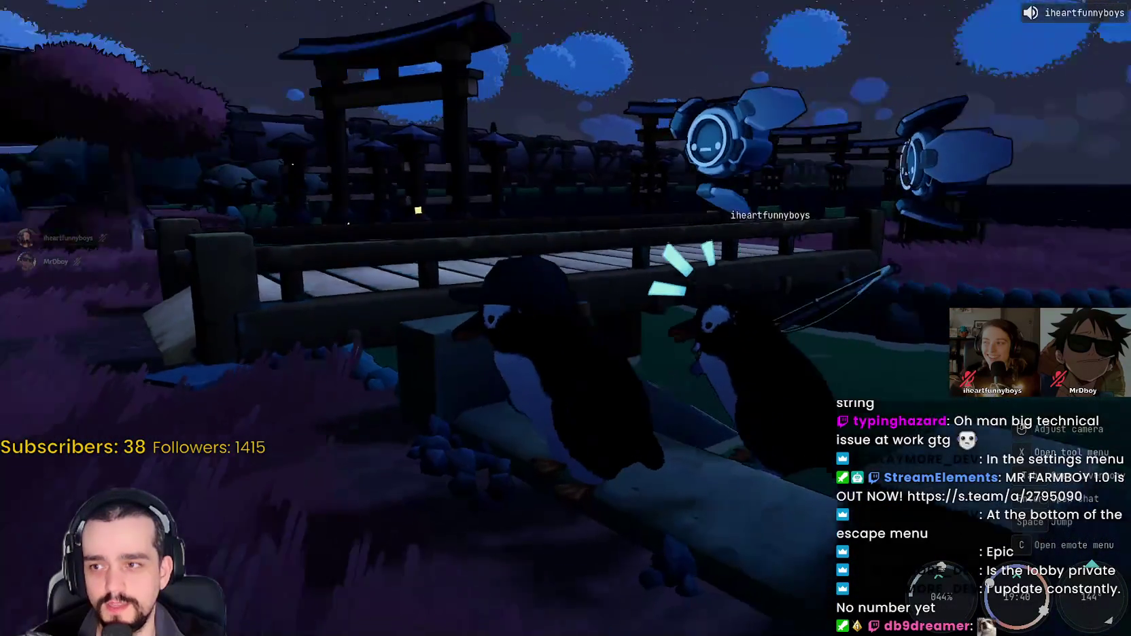
{"action": "key", "text": "Escape"}
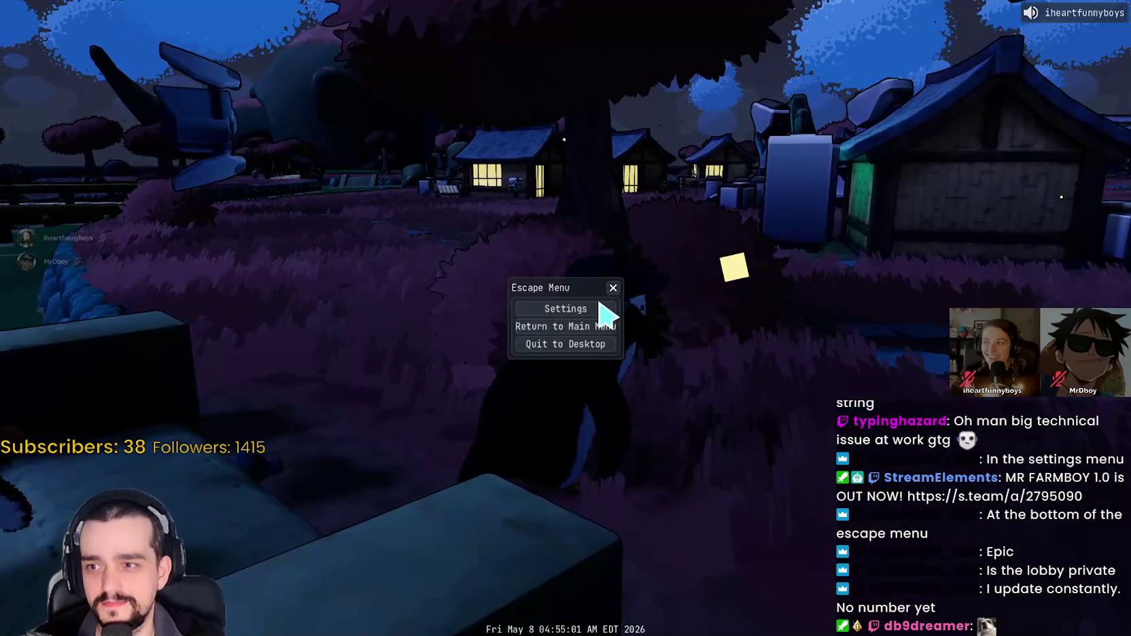
{"action": "left_click", "coordinate": [599, 307]}
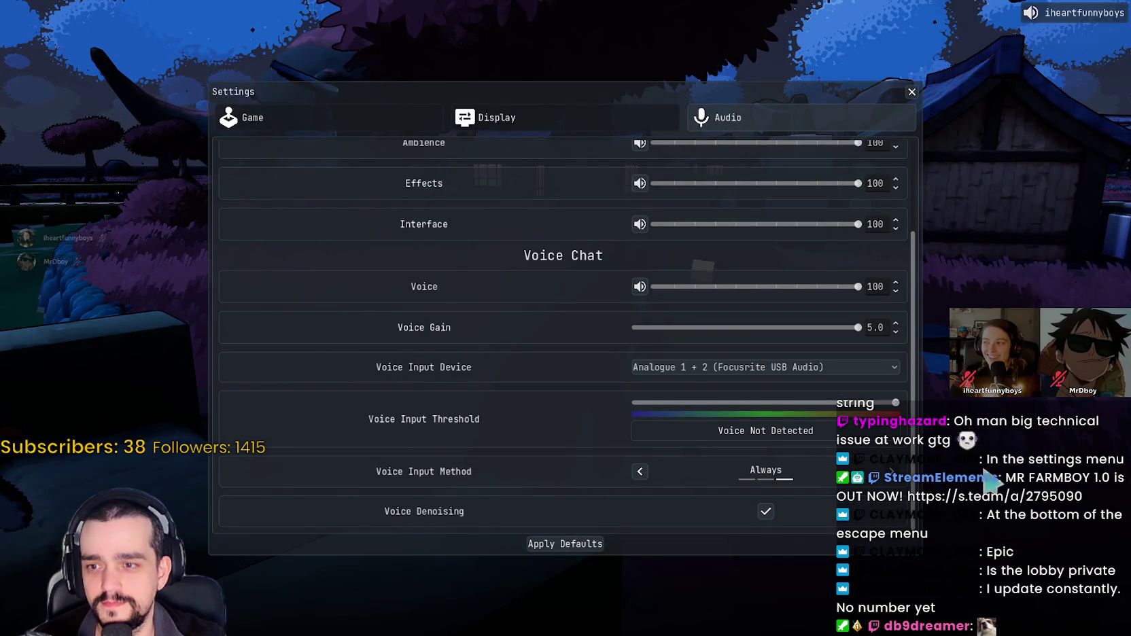